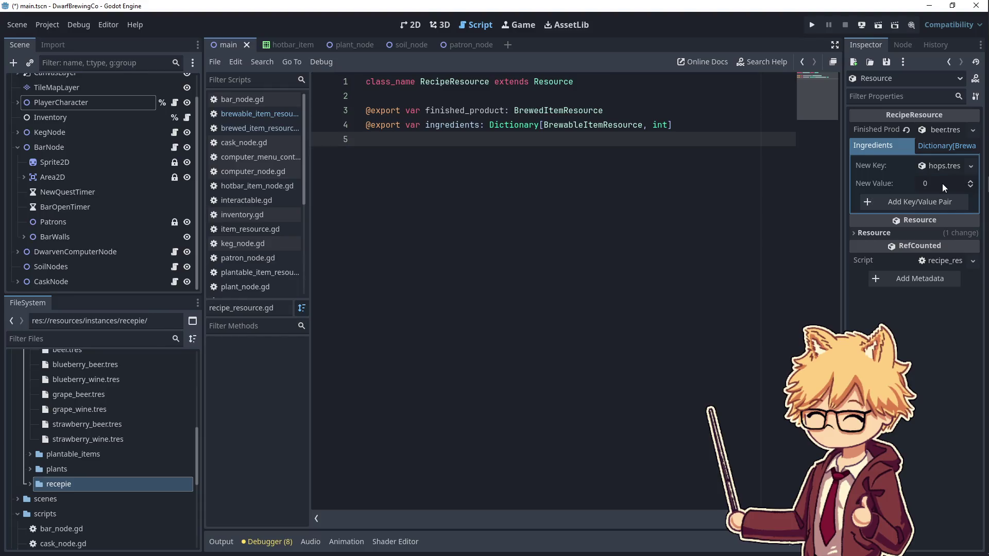
Save the scene and open the brewable_item_resource.gd script from the brewable_items folder
key("ctrl+s")
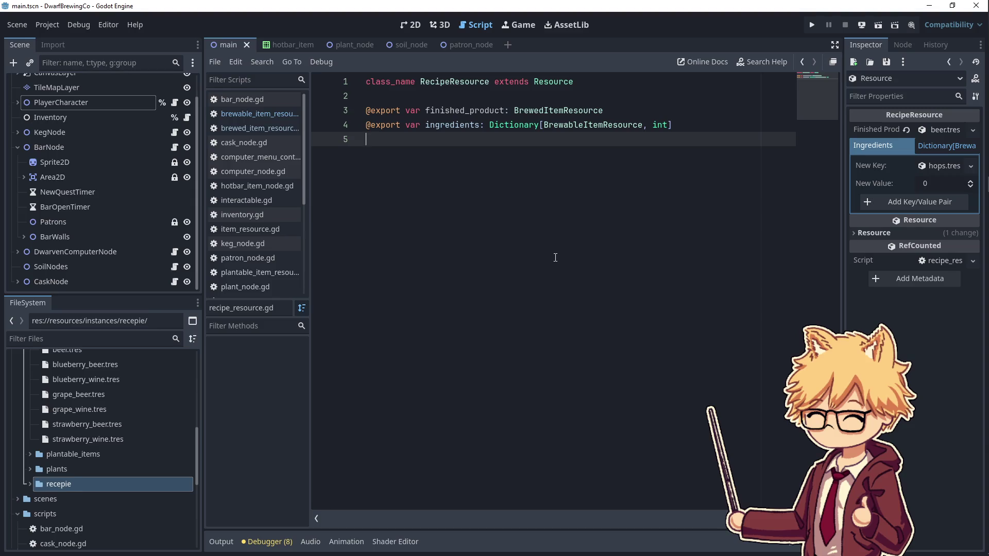
scroll(160, 413, "up", 3)
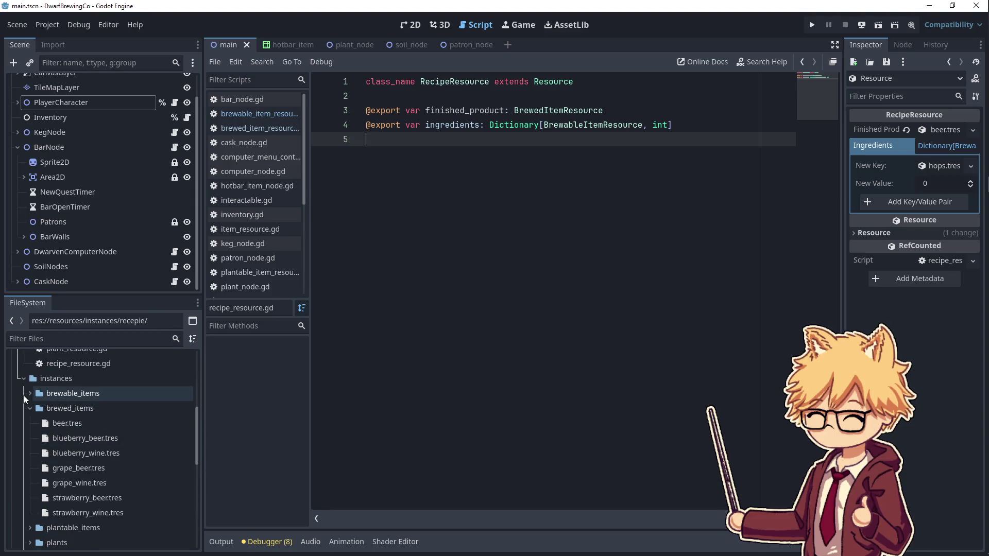
left_click(30, 393)
left_click(56, 438)
scroll(56, 438, "up", 3)
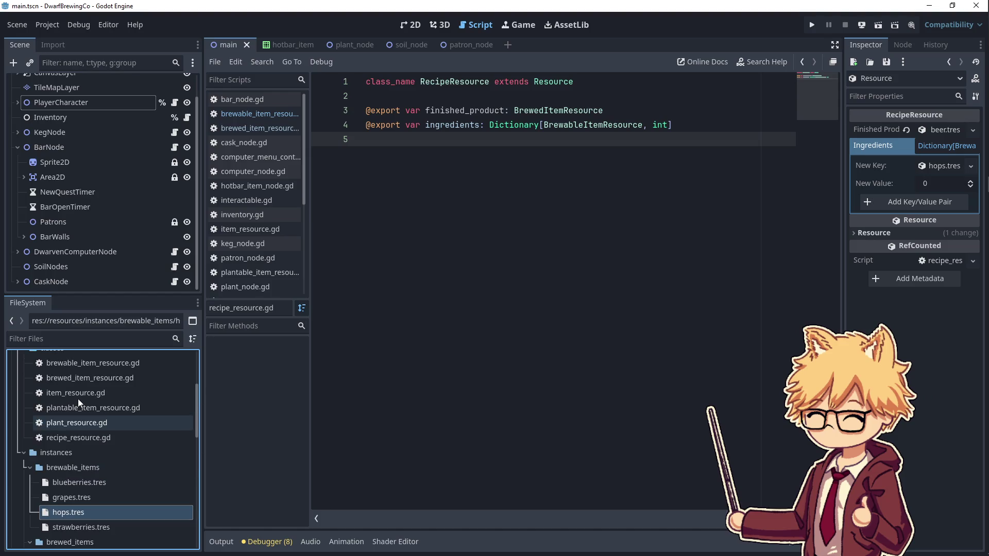
double_click(84, 364)
Delete commented export lines 3–10, leaving only the class extending ItemResource
left_click(636, 110)
key("shift+Home")
key("BackSpace")
key("ctrl+shift+End")
key("BackSpace")
key("BackSpace")
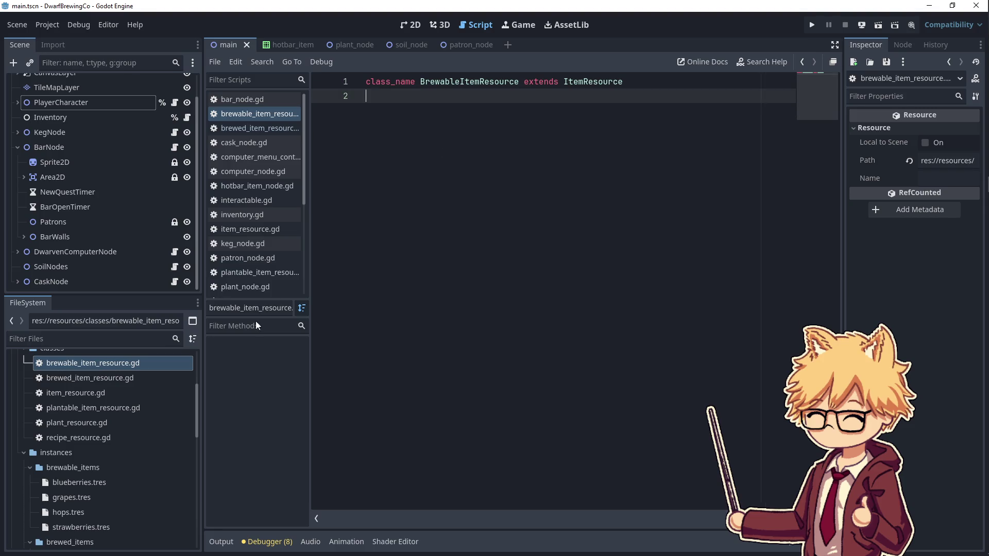
scroll(91, 385, "down", 2)
scroll(91, 382, "up", 2)
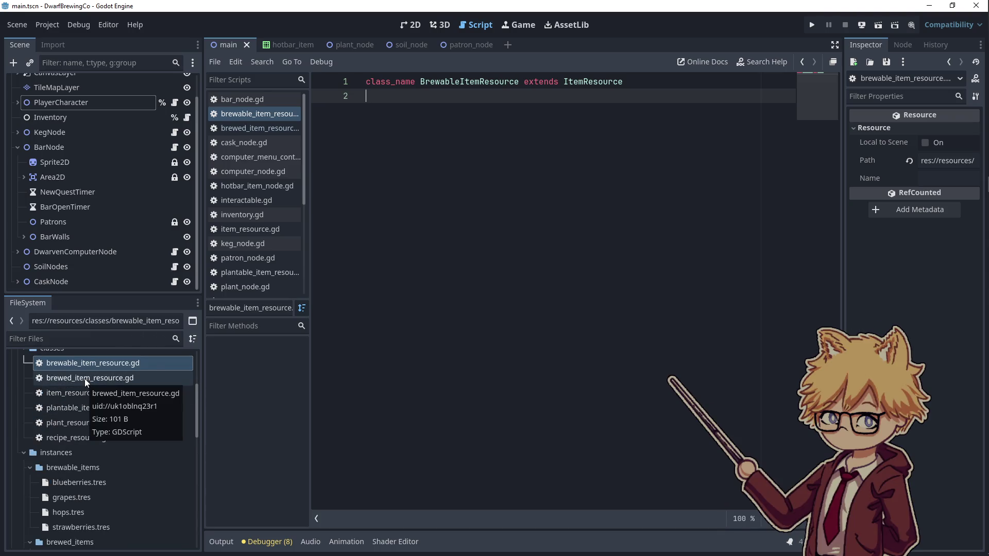
scroll(80, 412, "down", 8)
scroll(73, 456, "up", 7)
Inspect hops.tres and its icon, and browse the plants and plantable_items folders
left_click(77, 462)
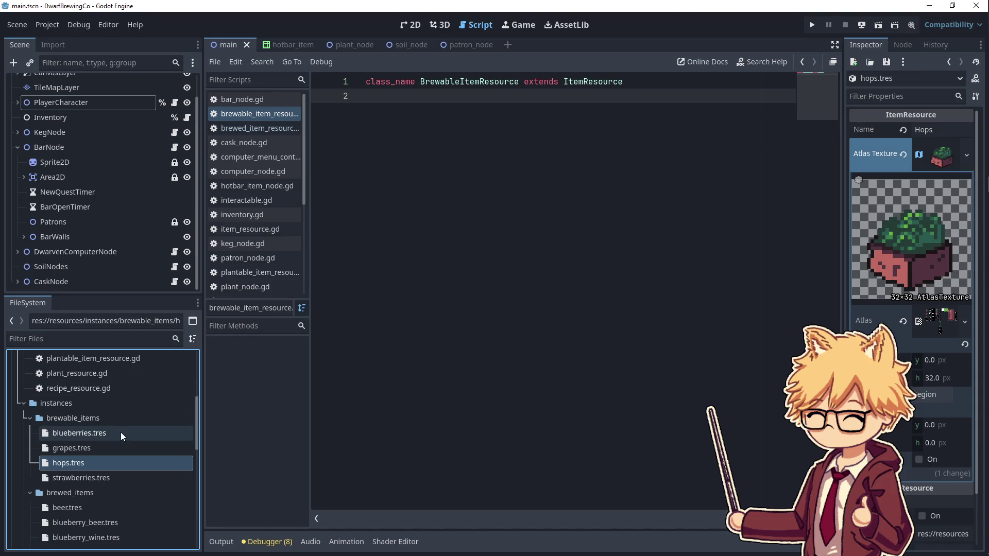
scroll(120, 432, "down", 5)
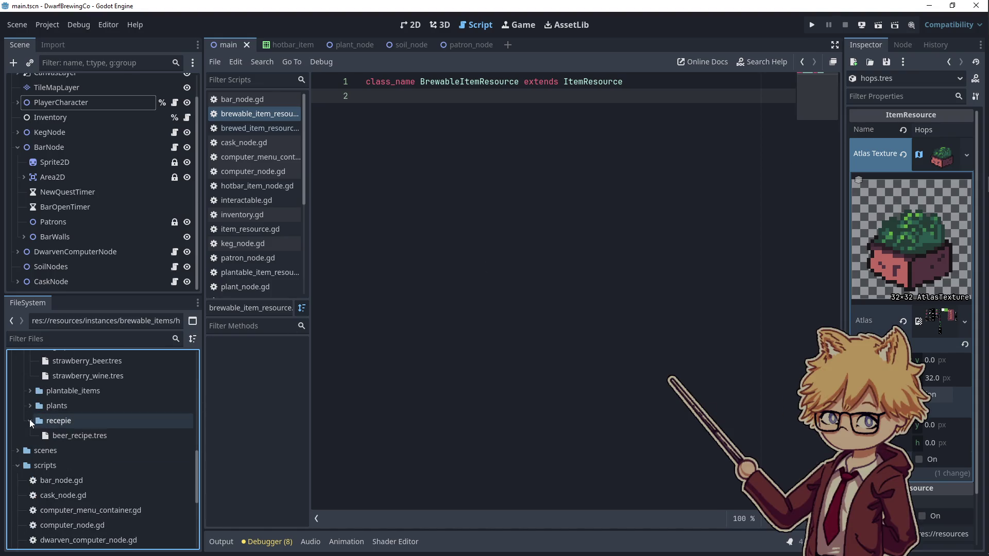
left_click(30, 405)
left_click(25, 392)
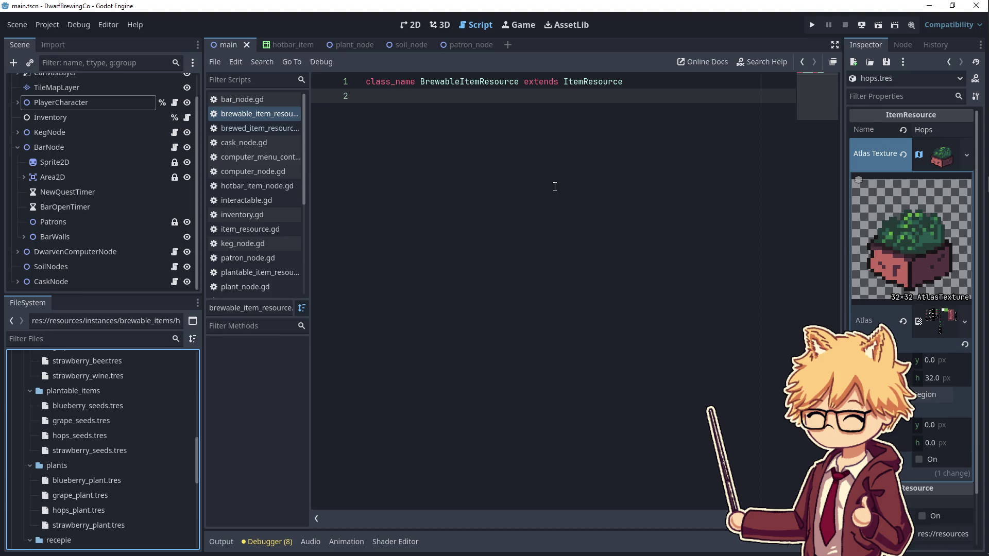
scroll(97, 410, "up", 5)
scroll(96, 410, "up", 2)
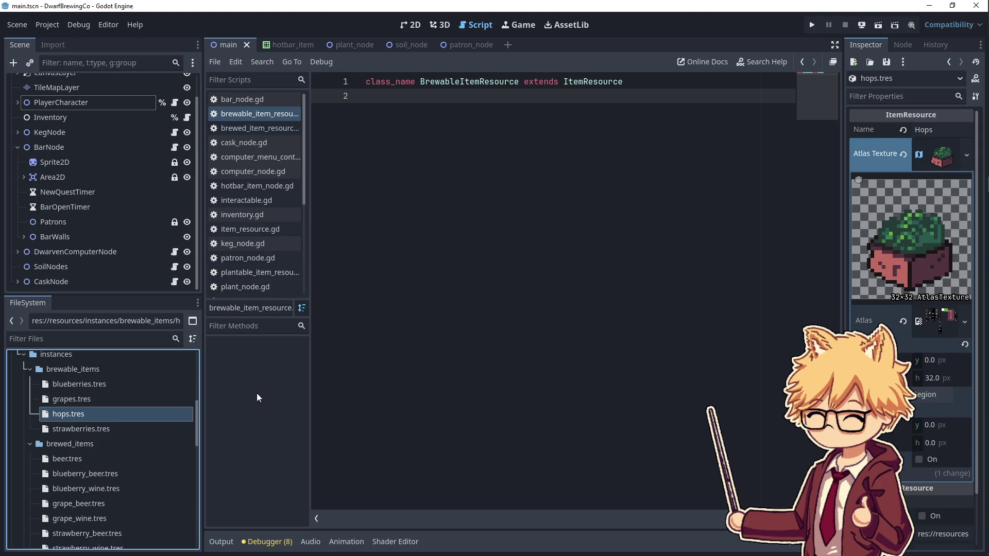
scroll(103, 410, "down", 2)
scroll(94, 419, "down", 20)
right_click(72, 419)
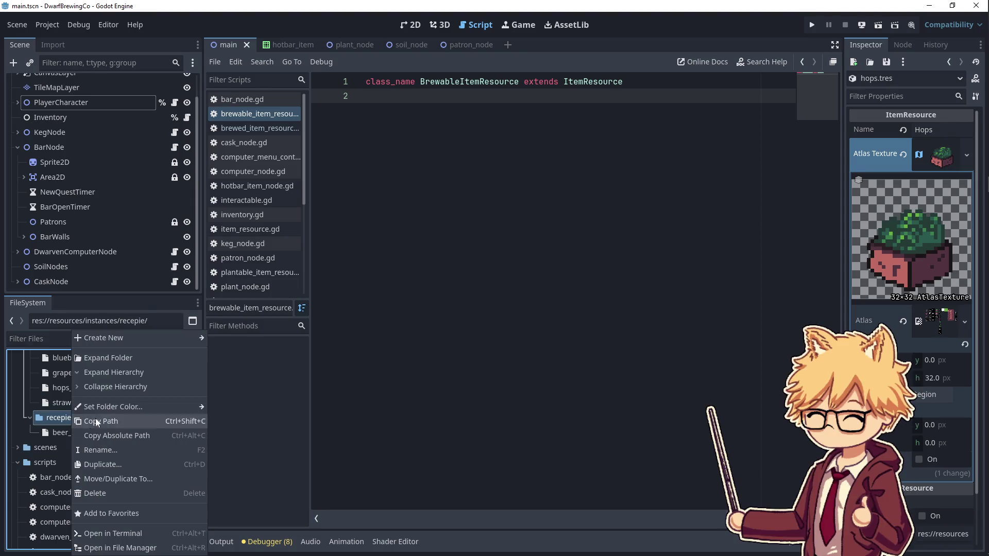
Create a RecipeResource in the recepie folder and save it as grape_wine.tres
mouse_move(119, 343)
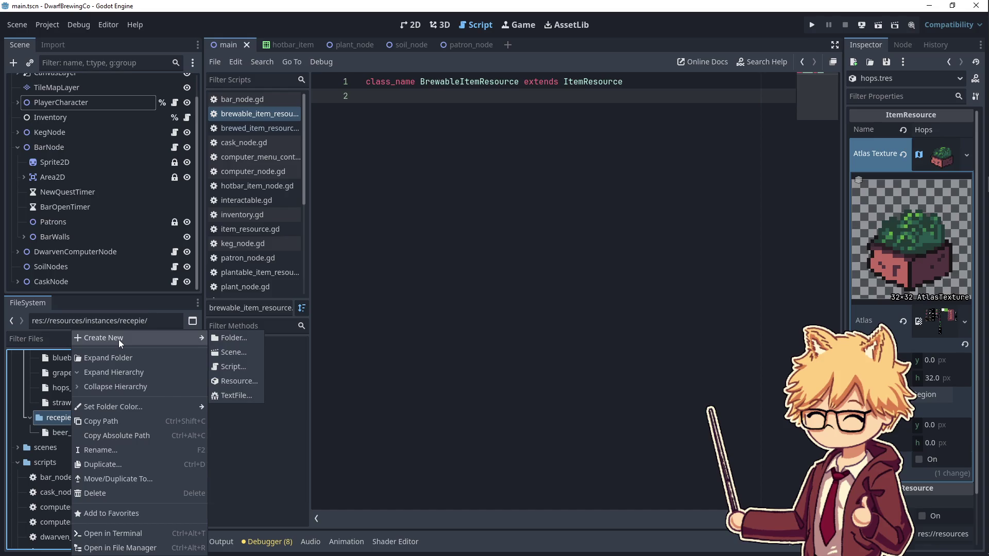
left_click(238, 383)
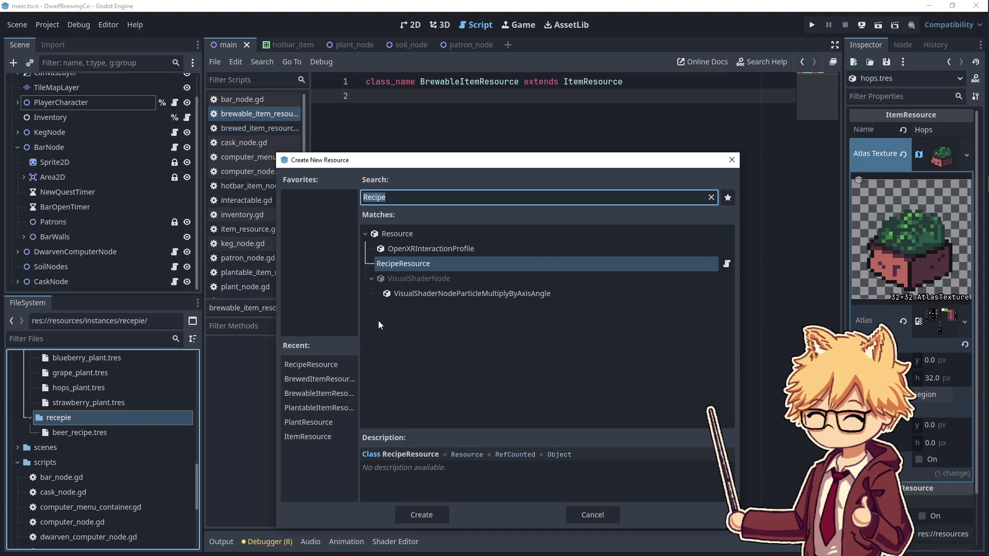
key("Return")
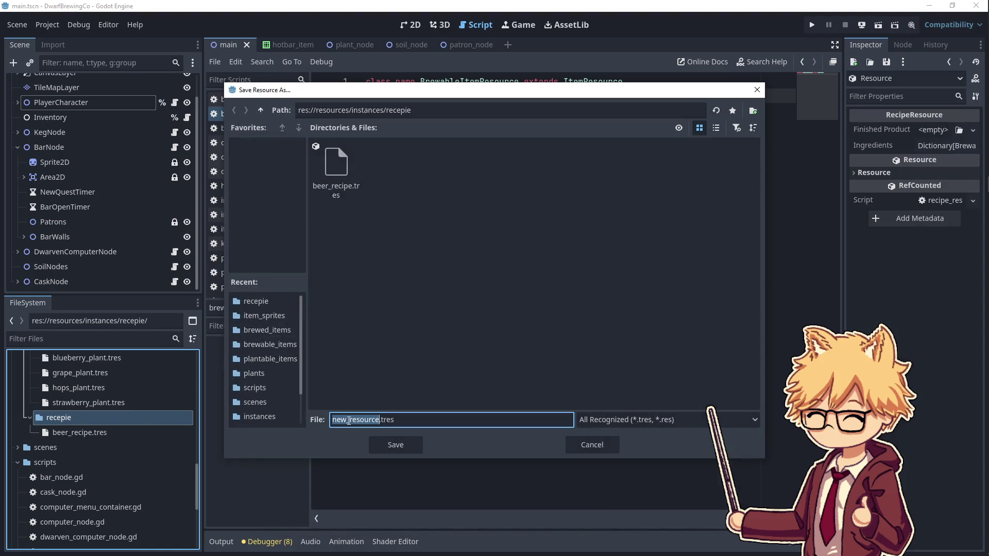
type("grape_wine")
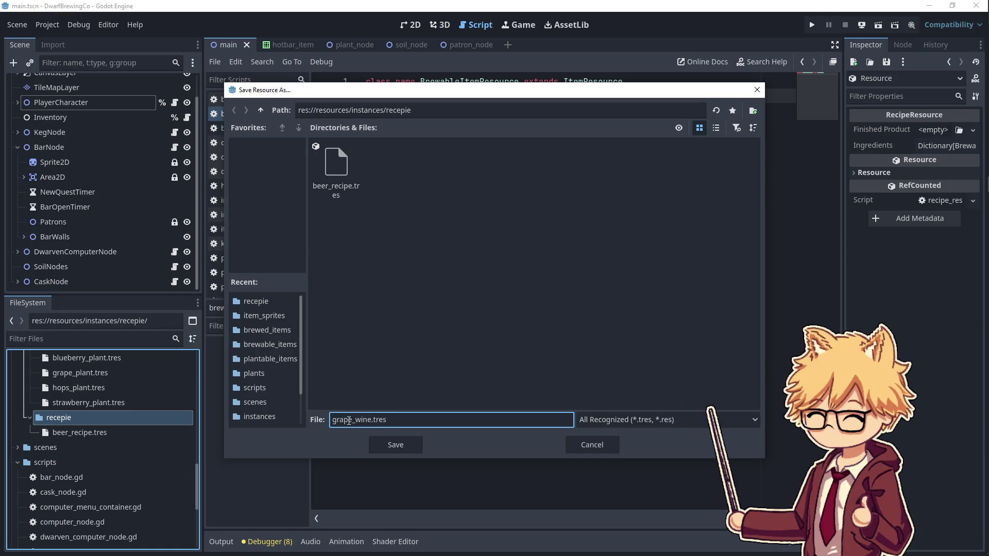
key("Return")
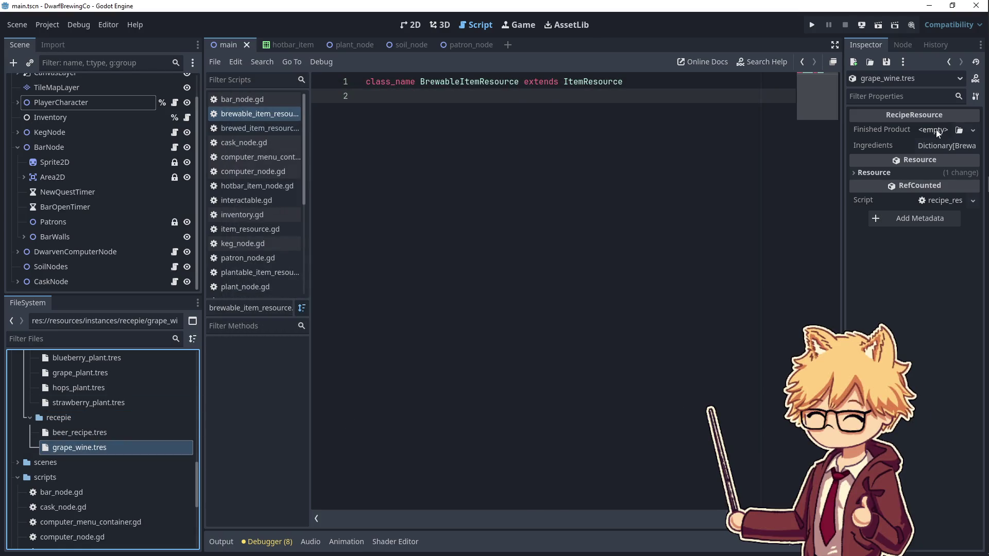
left_click(937, 132)
Set grape_wine.tres as the recipe's Finished Product, undoing an accidental new one
left_click(911, 165)
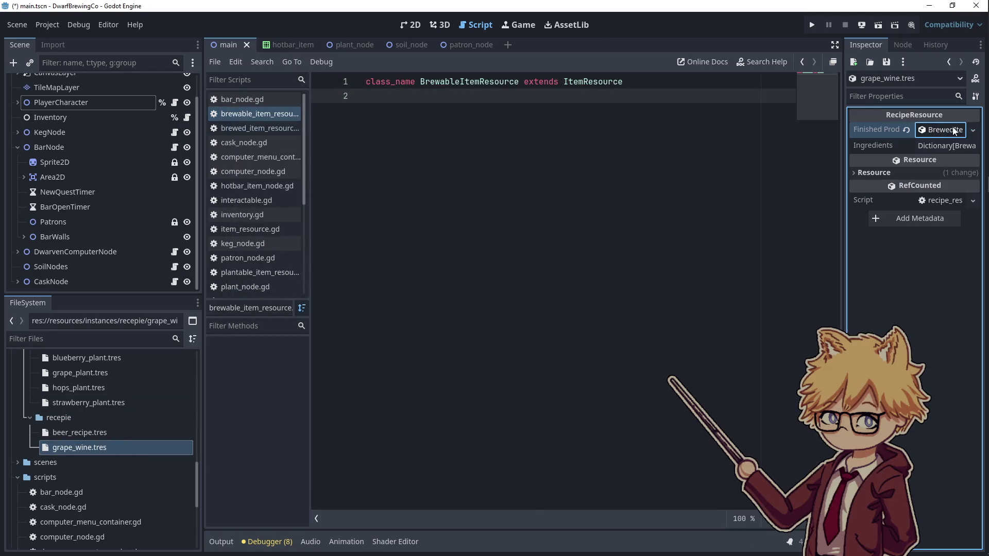
left_click(906, 130)
left_click(974, 130)
left_click(916, 181)
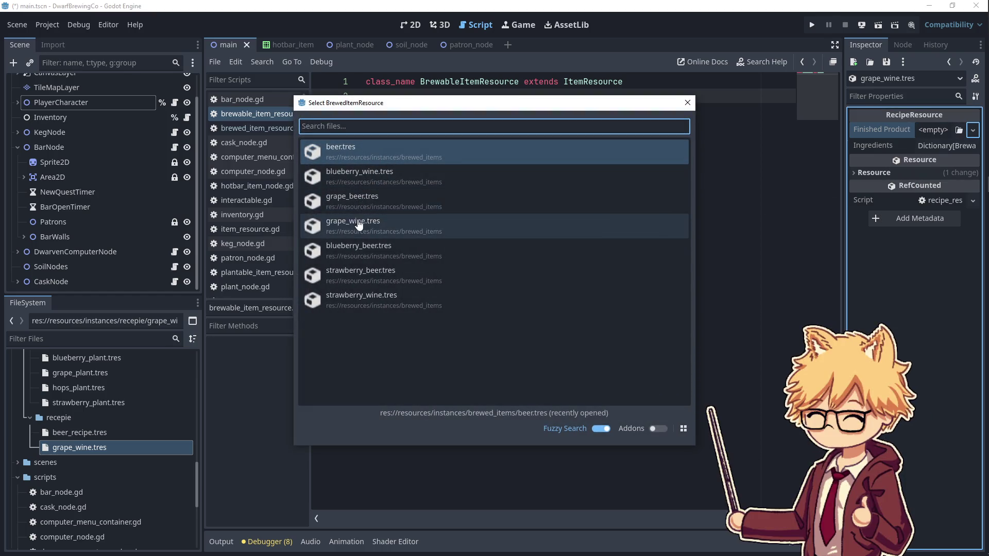
left_click(359, 225)
Choose grapes.tres as the new Ingredients key and save
left_click(942, 147)
left_click(948, 168)
left_click(957, 166)
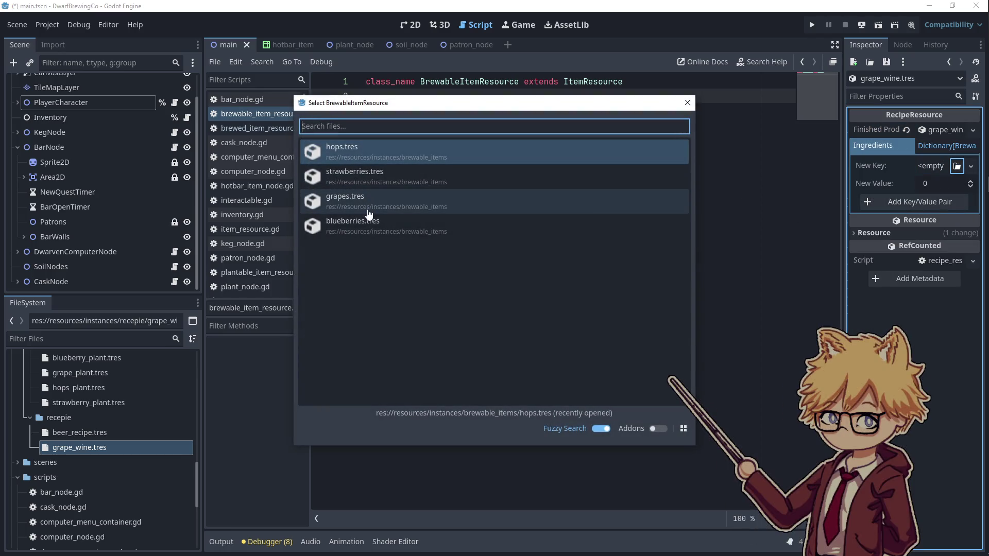
left_click(369, 213)
key("ctrl+s")
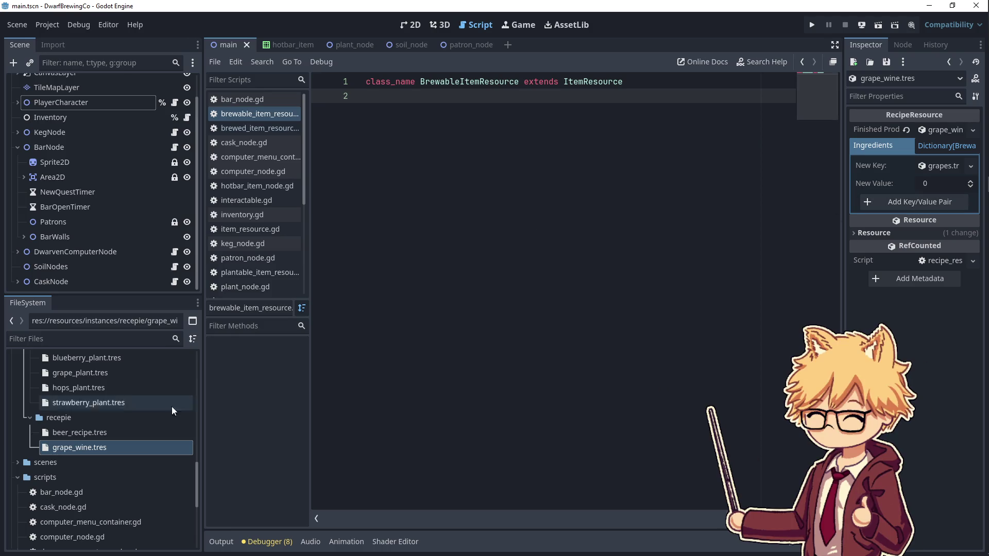
right_click(86, 417)
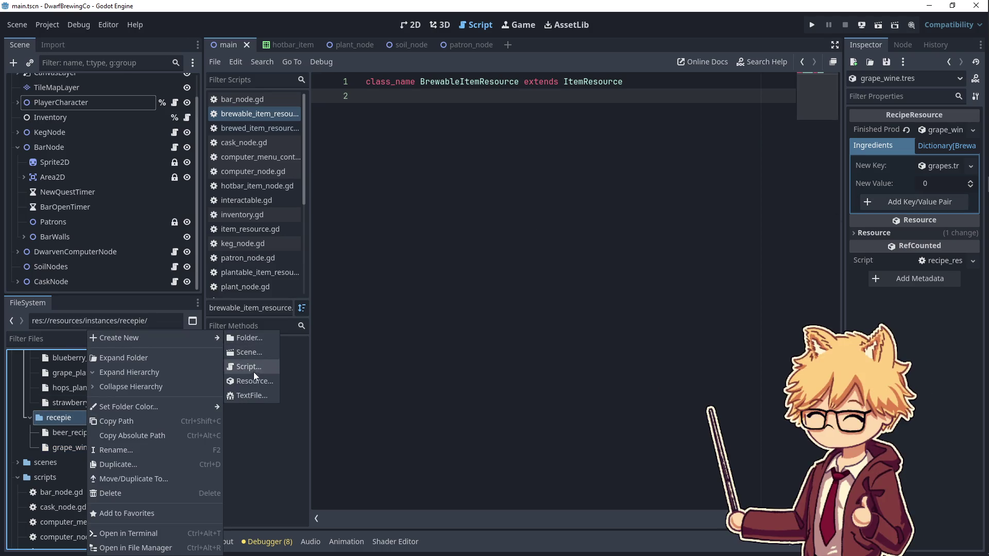
Save a RecipeResource as grape_beer.tres and select it, briefly comparing with grape_wine
left_click(248, 381)
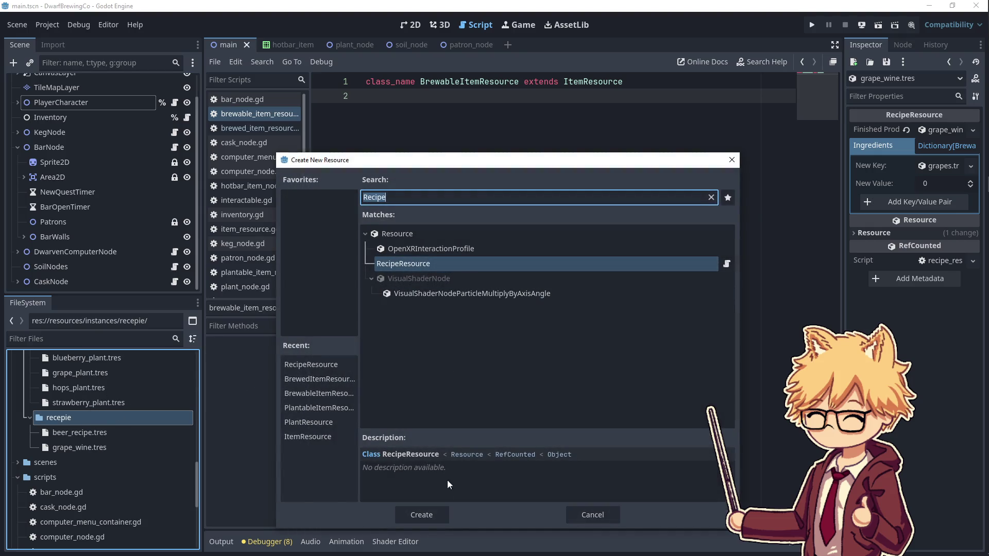
key("Return")
type("grape_beer")
key("Return")
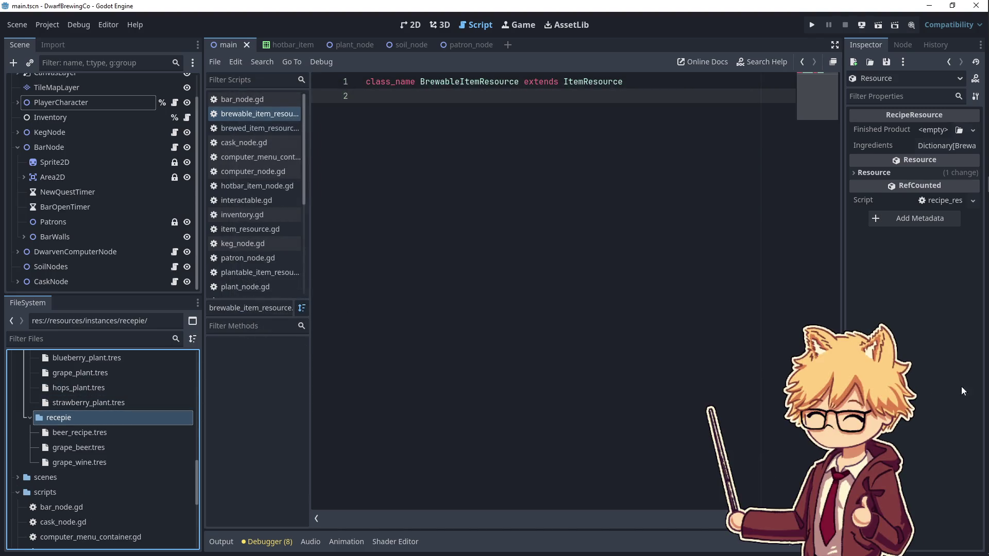
left_click(84, 452)
left_click(80, 463)
left_click(85, 451)
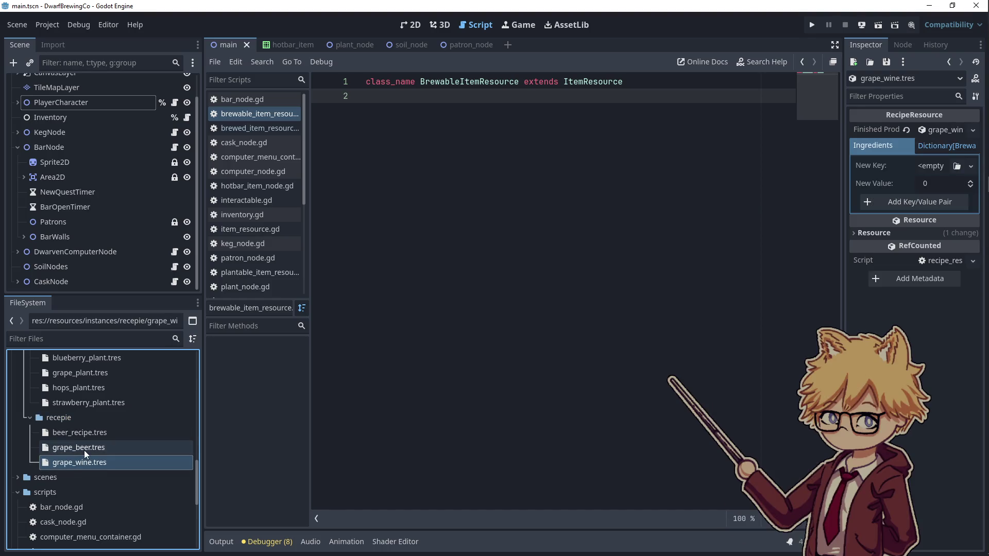
Set grape_beer as the recipe's Finished Product after clearing an accidental new one
left_click(931, 132)
left_click(921, 162)
right_click(907, 133)
left_click(927, 289)
left_click(959, 130)
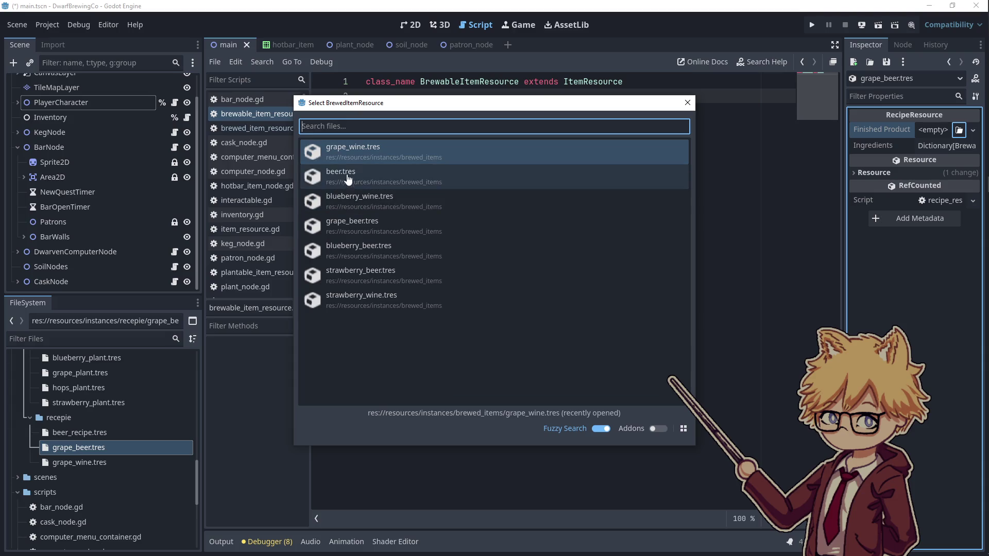
double_click(353, 226)
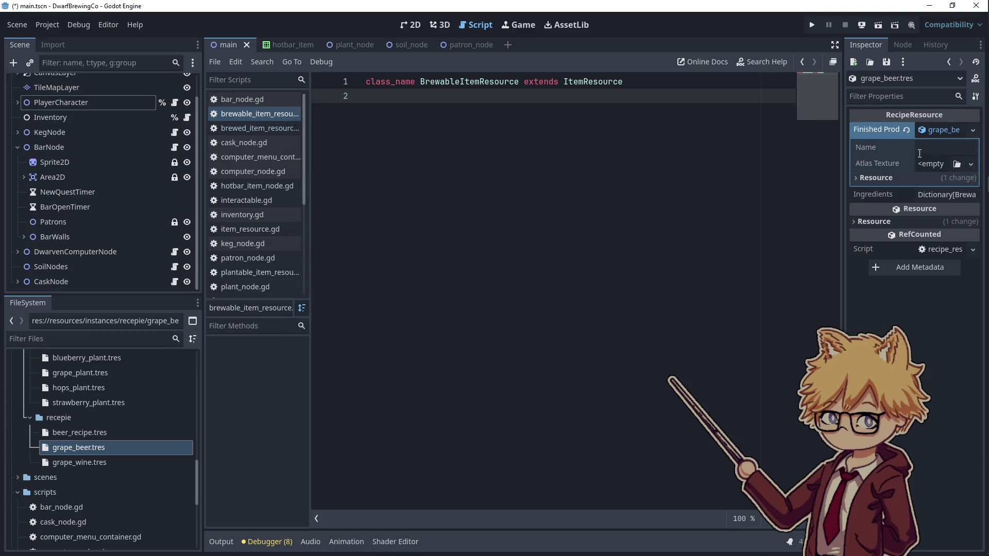
left_click(926, 165)
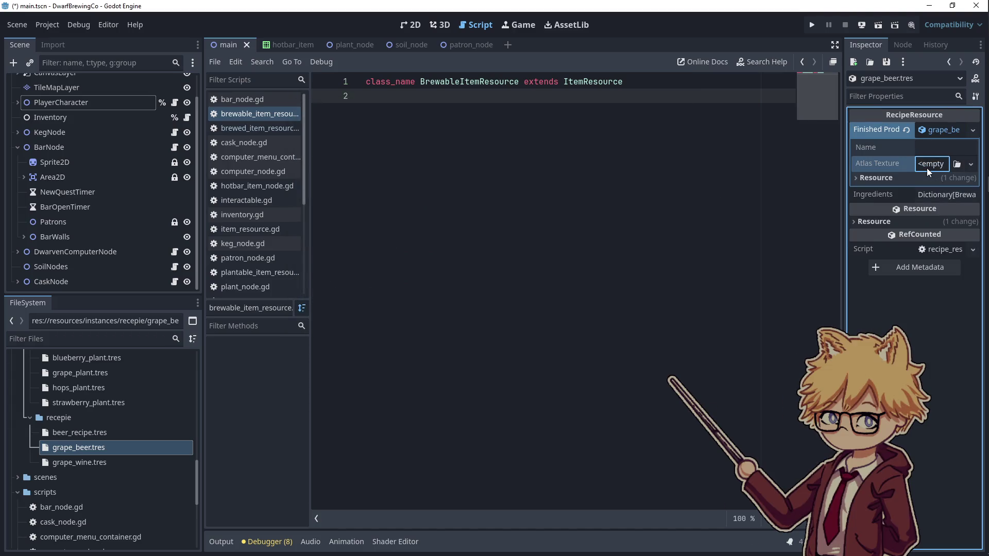
left_click(113, 448)
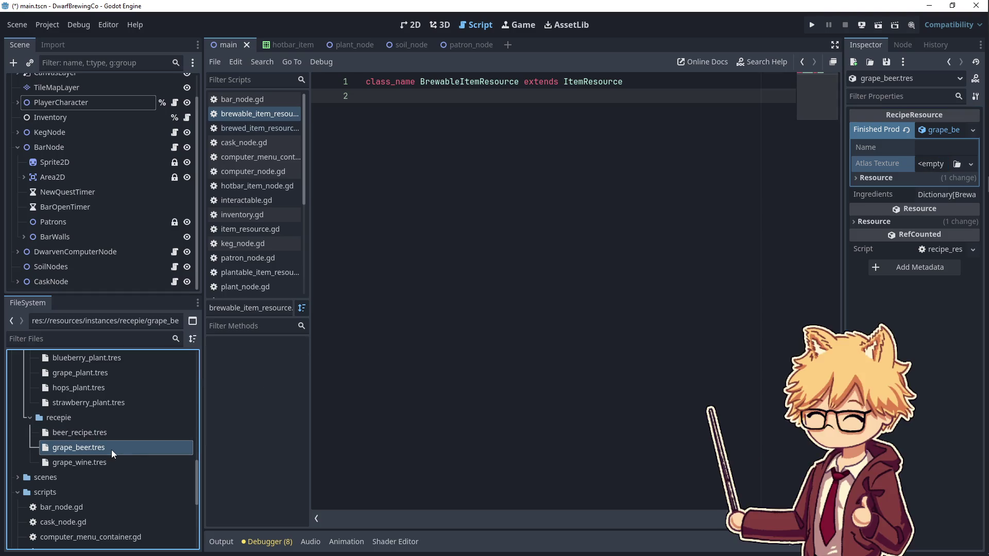
left_click(912, 112)
left_click(877, 129)
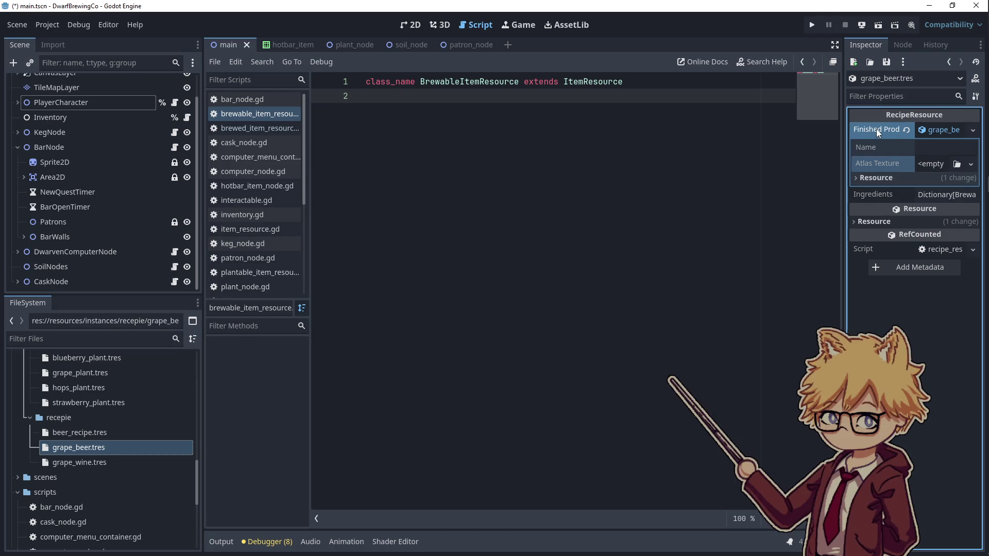
Add grapes.tres as an ingredient and pick hops.tres as the next key
left_click(947, 196)
left_click(930, 215)
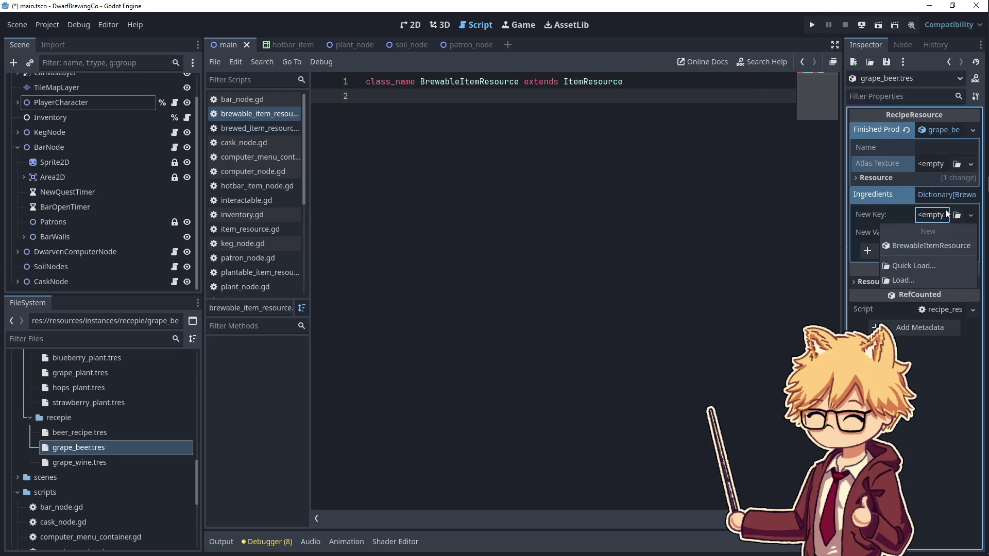
left_click(924, 267)
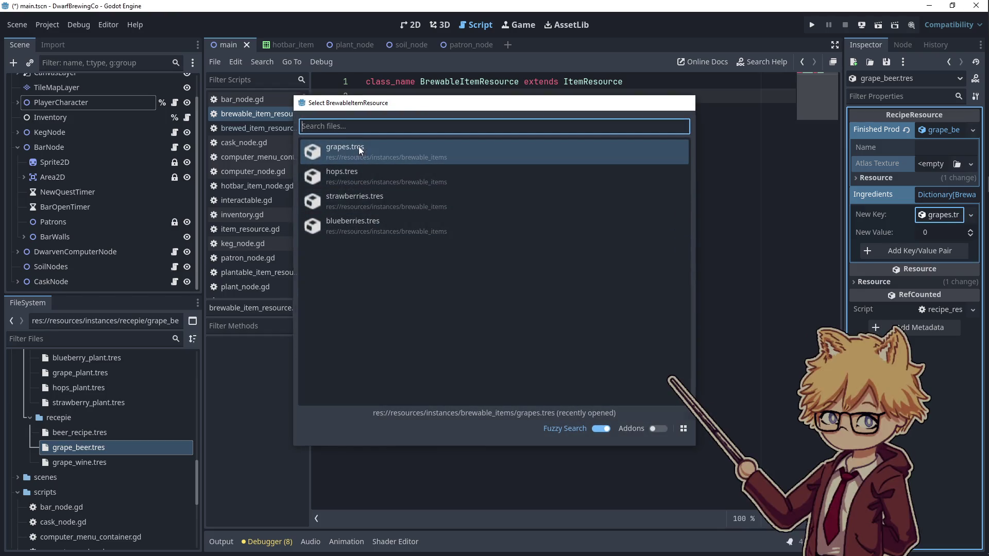
left_click(358, 146)
left_click(911, 251)
left_click(957, 234)
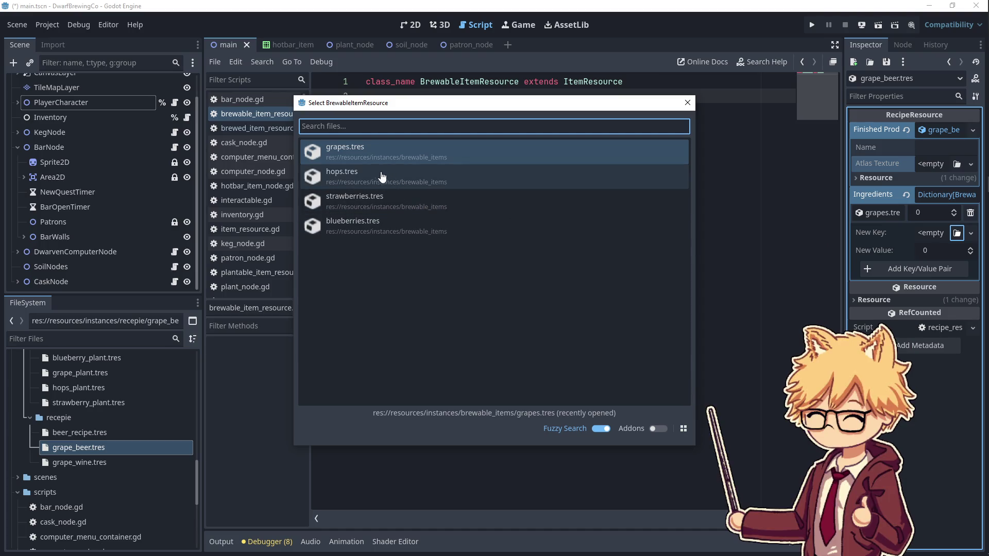
left_click(382, 176)
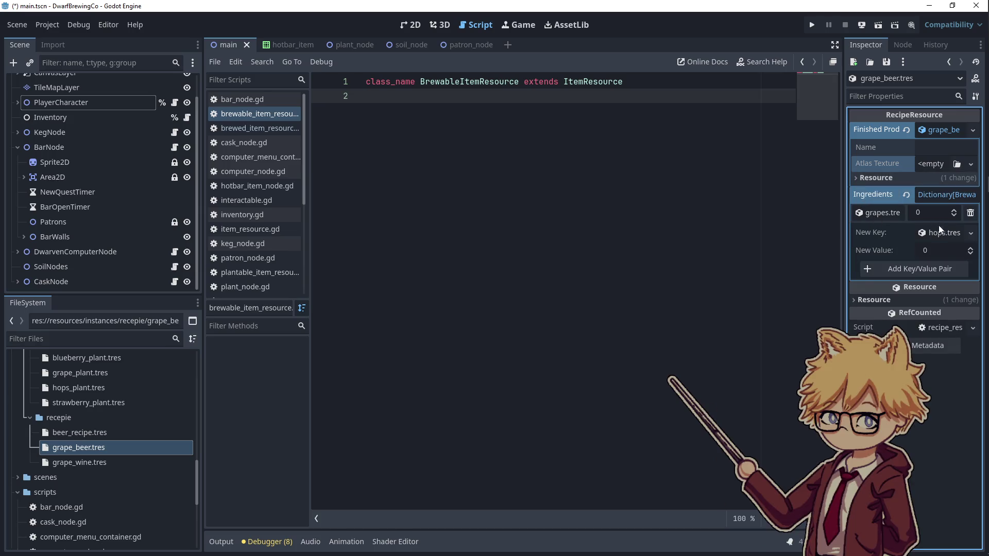
Expand and collapse the grapes and hops entries to check them, then save
left_click(882, 213)
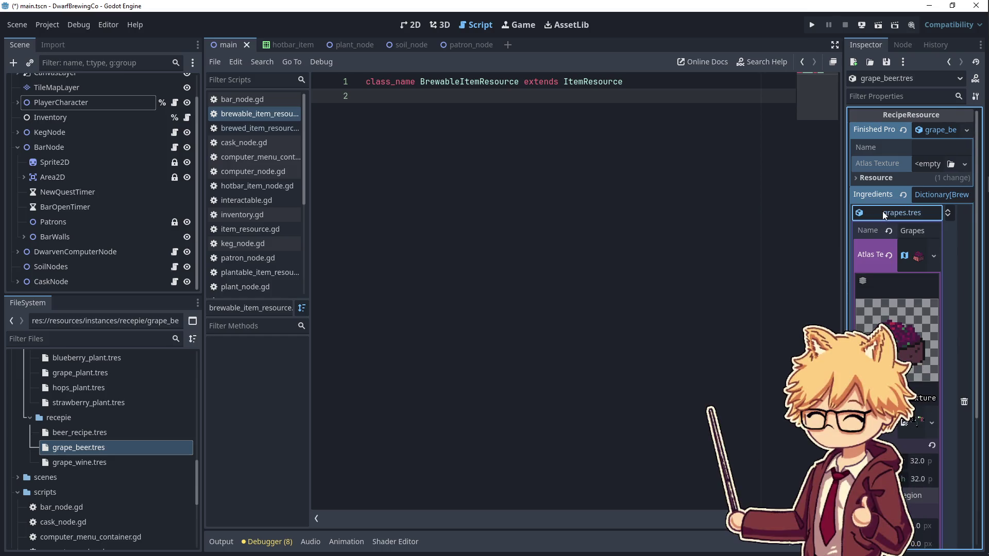
left_click(882, 211)
left_click(939, 233)
left_click(939, 233)
left_click(883, 216)
left_click(884, 215)
key("ctrl+s")
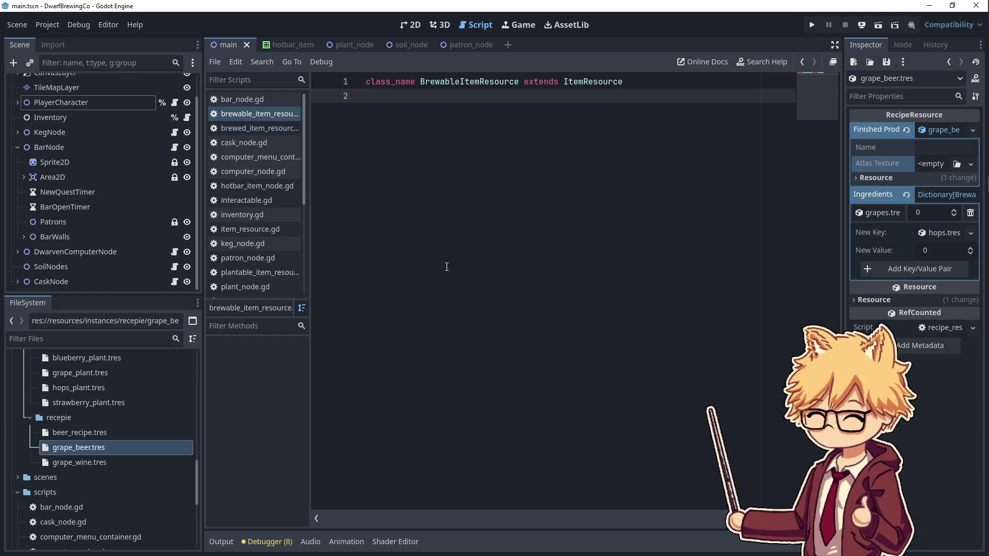
right_click(74, 421)
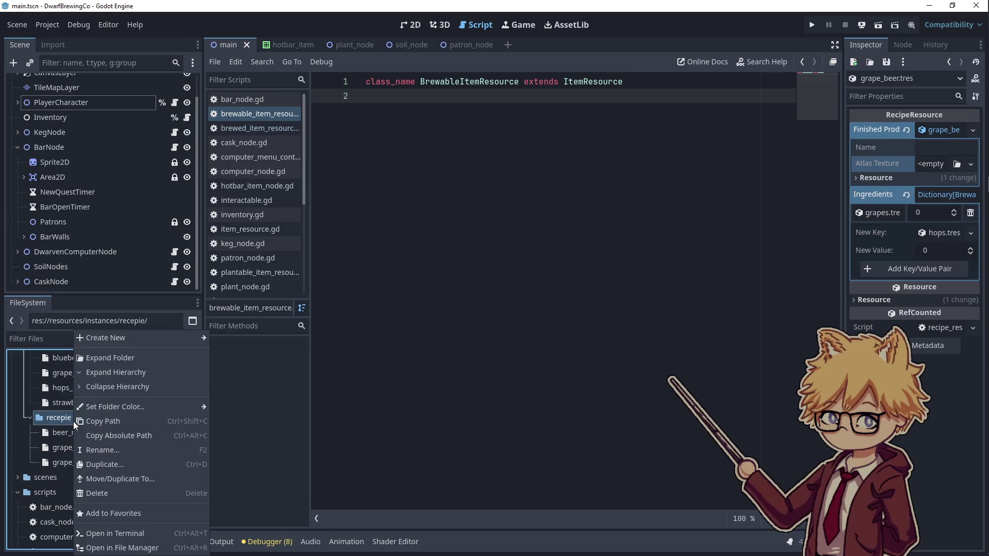
Create a RecipeResource in recepie, save it as blueberry_wine.tres, and open it
mouse_move(122, 340)
left_click(234, 380)
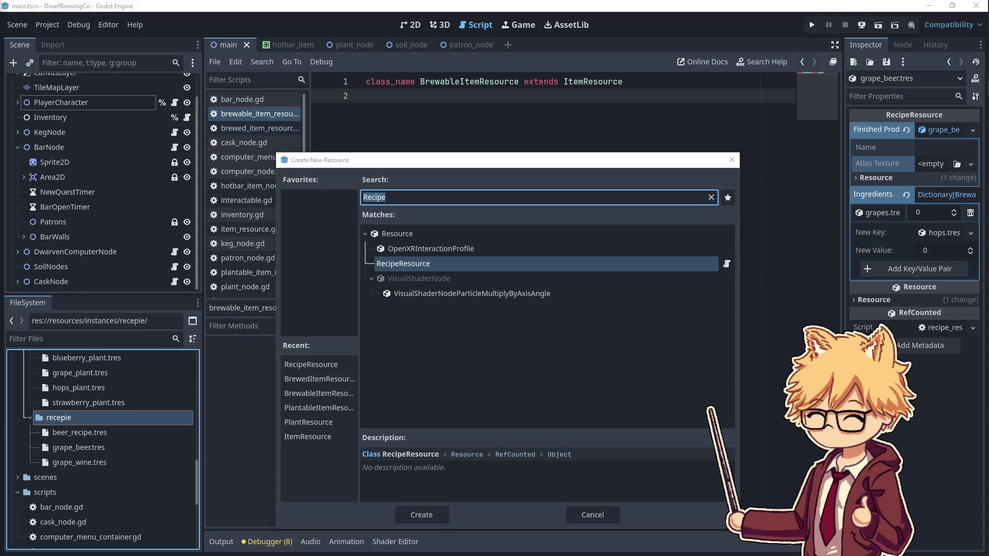
left_click(433, 511)
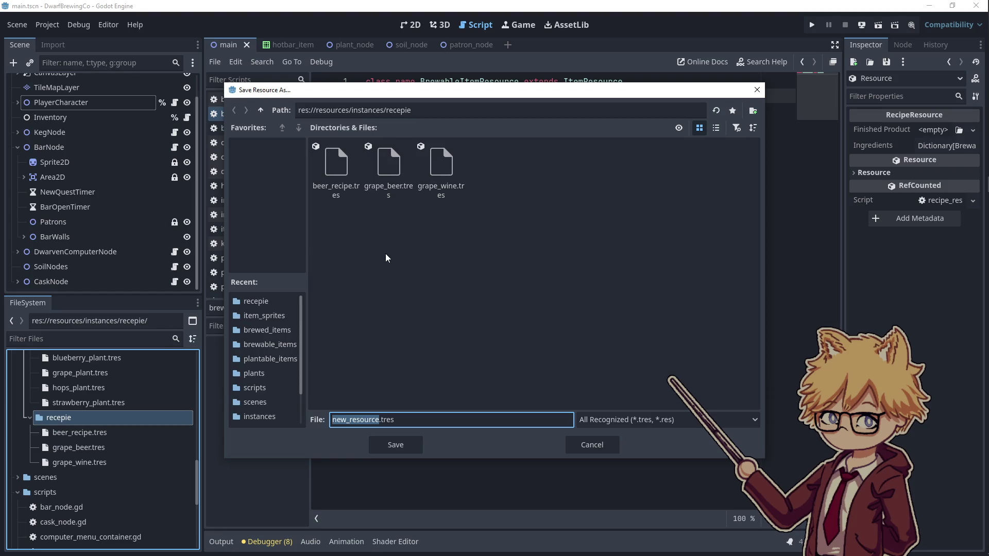
type("blueberry_wine")
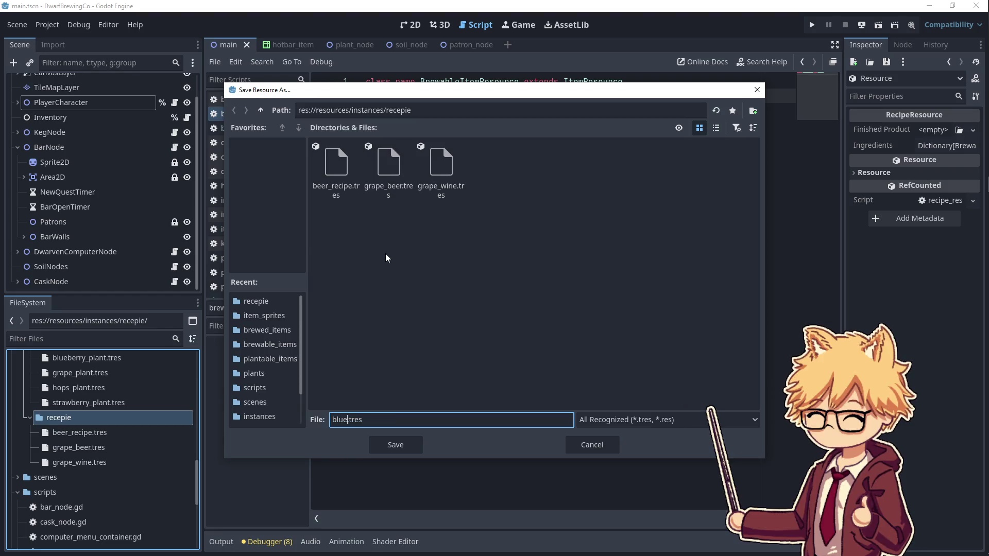
key("Return")
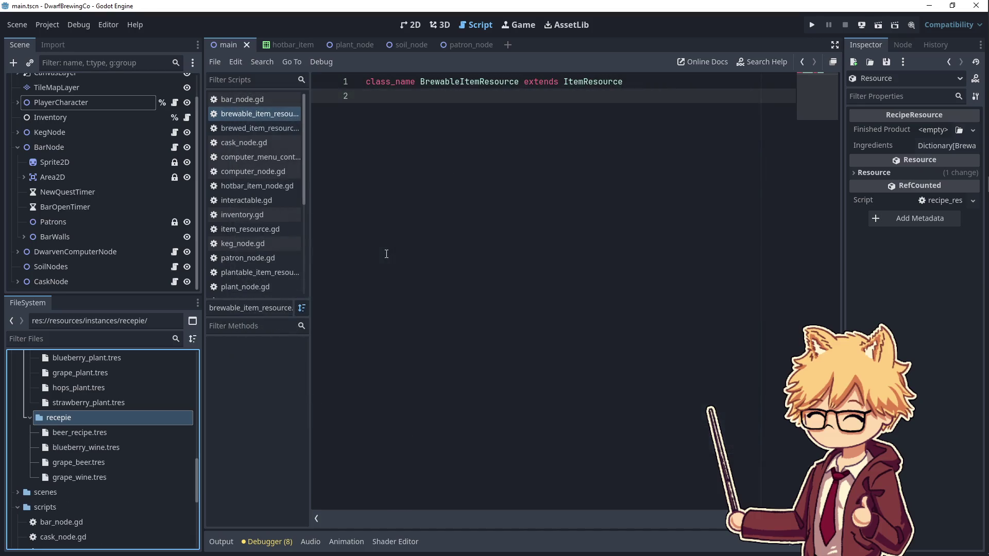
left_click(112, 447)
Set blueberry_wine.tres as the Finished Product after clearing an accidental new item
left_click(933, 130)
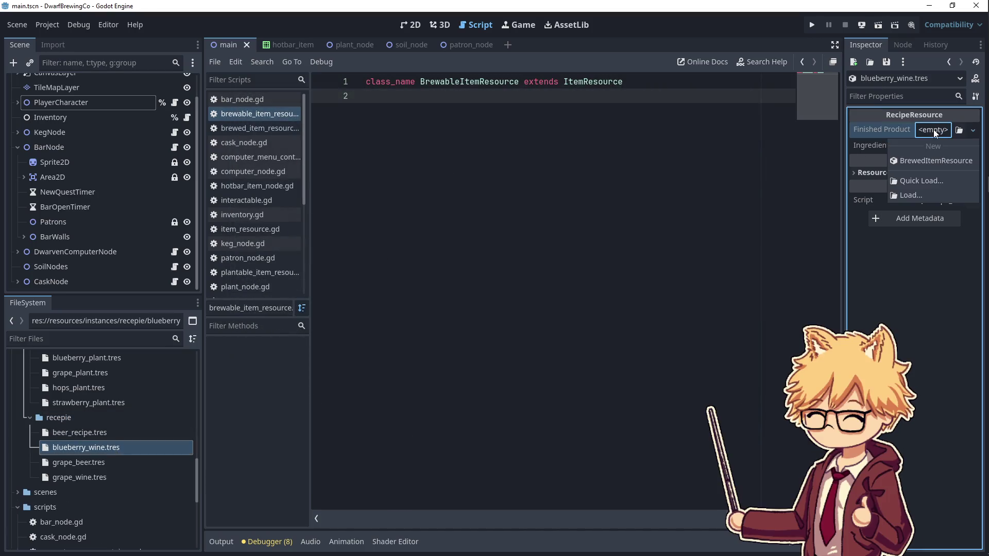
left_click(919, 163)
left_click(907, 130)
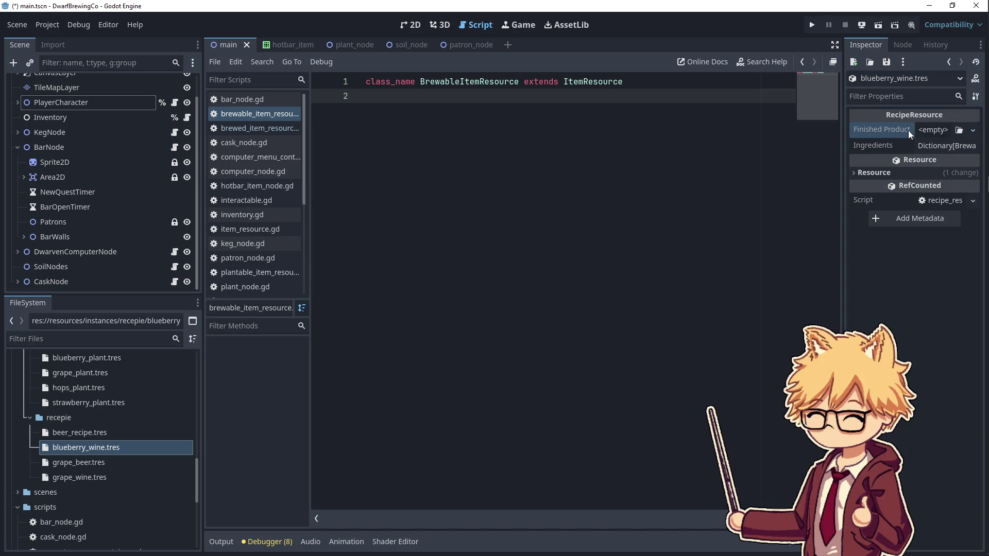
left_click(959, 131)
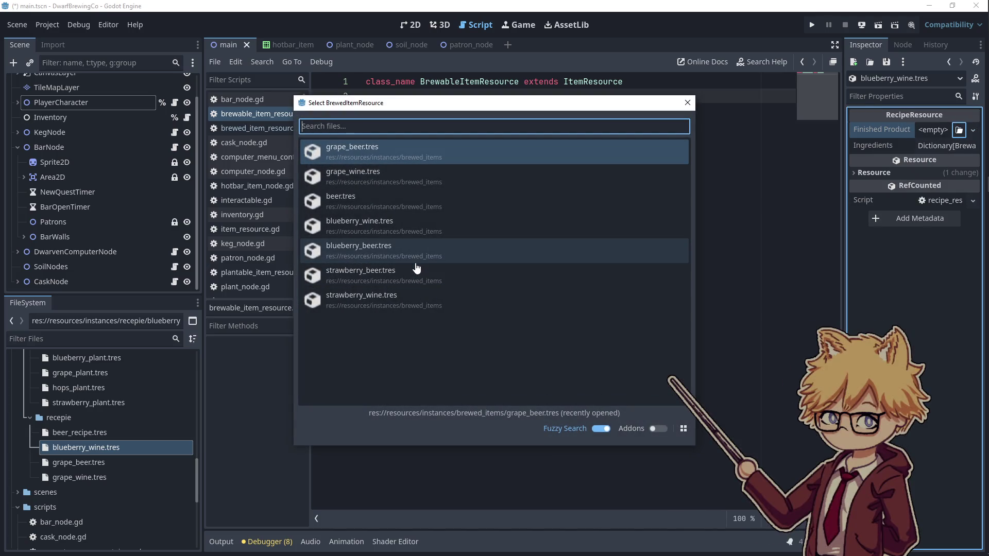
double_click(413, 225)
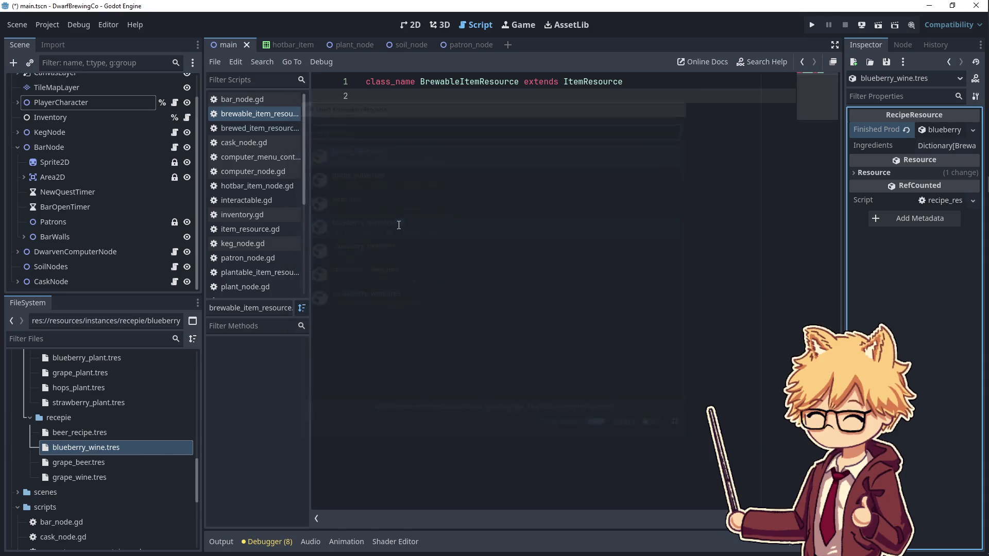
Expand Ingredients and pick blueberries.tres as the new key
left_click(948, 145)
left_click(957, 165)
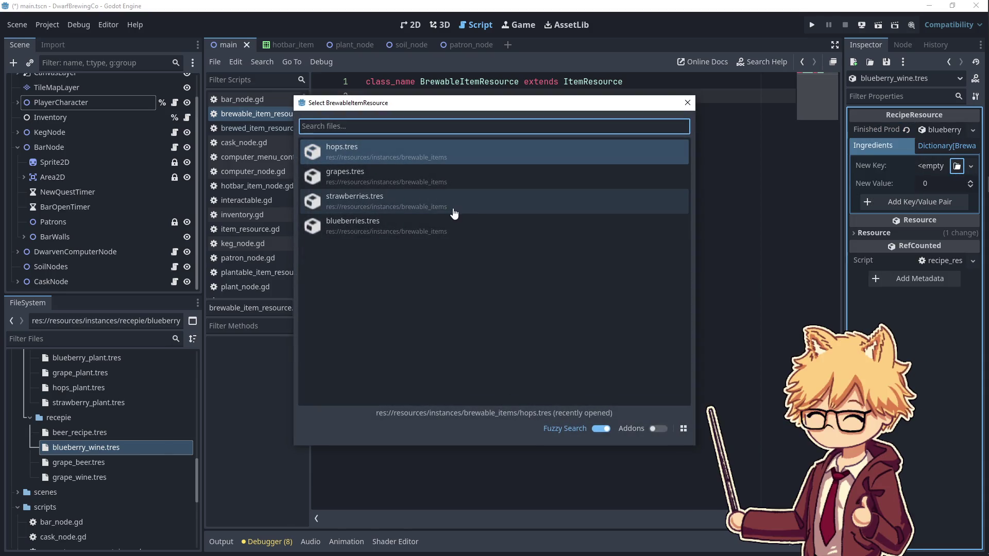
double_click(671, 225)
left_click(693, 226)
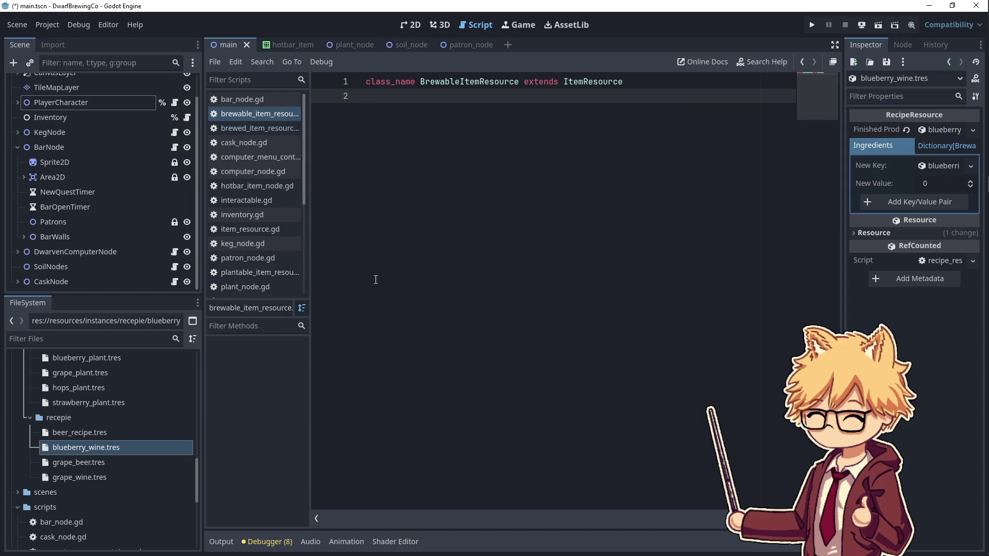
right_click(88, 419)
Create a RecipeResource saved as blueberry_beer.tres in recepie and open it
mouse_move(150, 341)
left_click(266, 365)
type("blue")
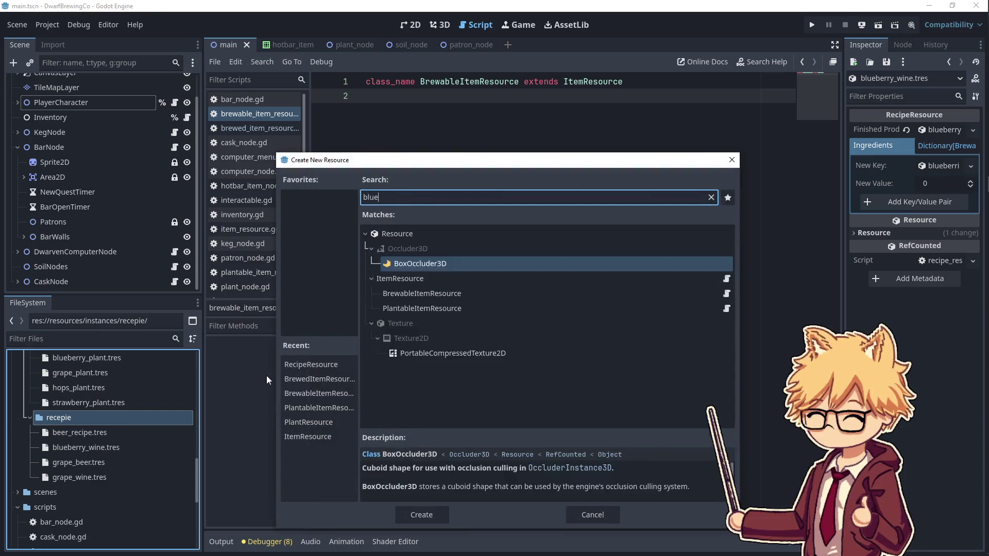
type("berry")
key("ctrl+a")
type("Rec")
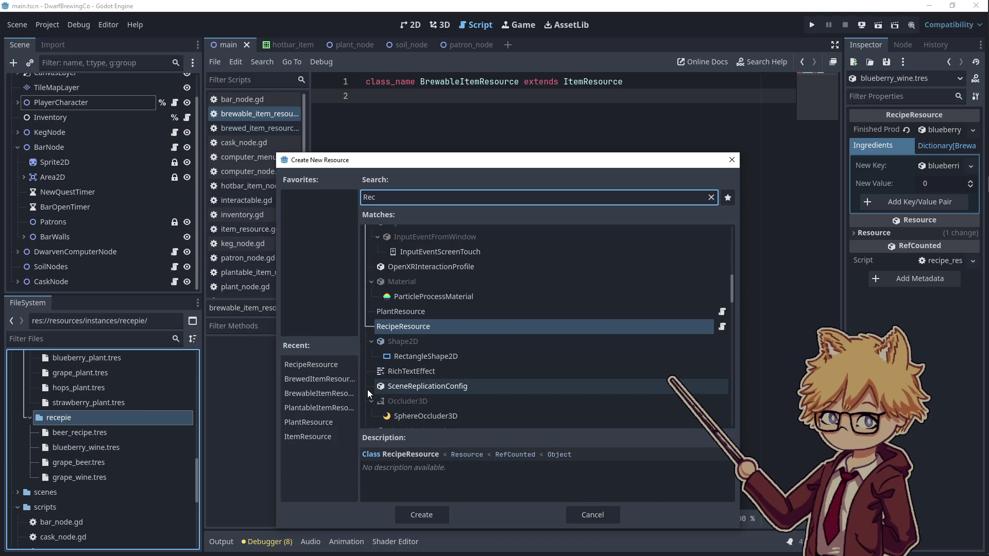
left_click(421, 515)
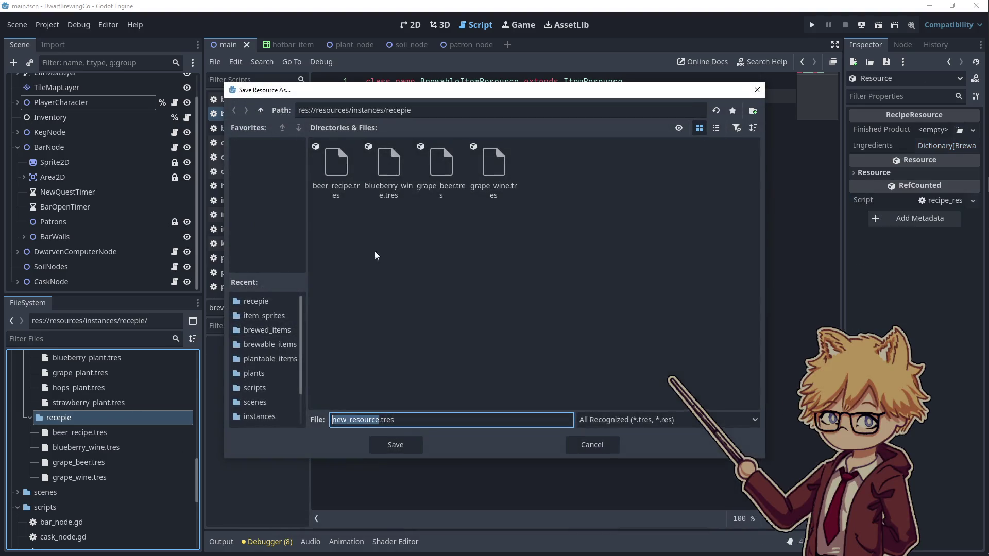
type("blueberry_beer")
key("Return")
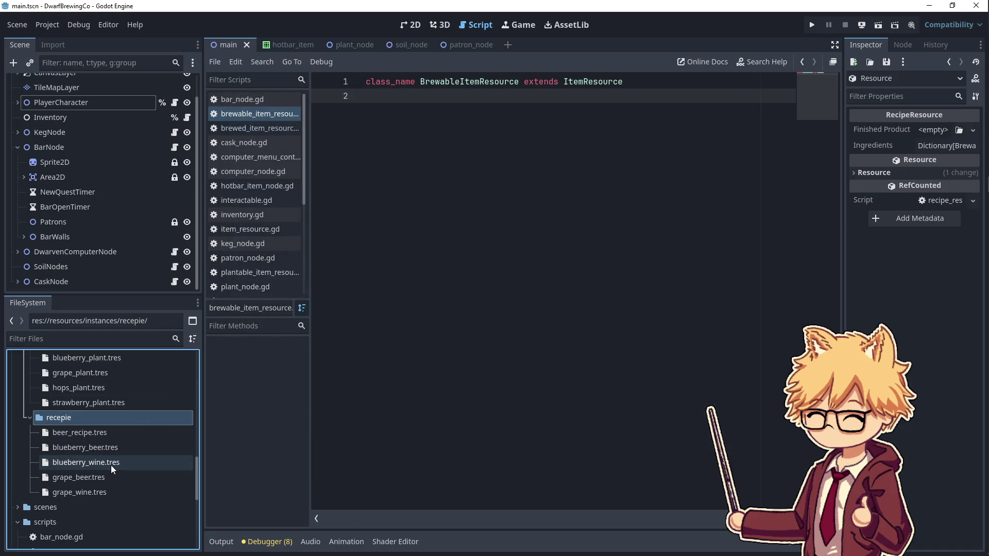
left_click(111, 449)
Make blueberry beer the finished product, add blueberries, pick hops as next key, and save
left_click(960, 130)
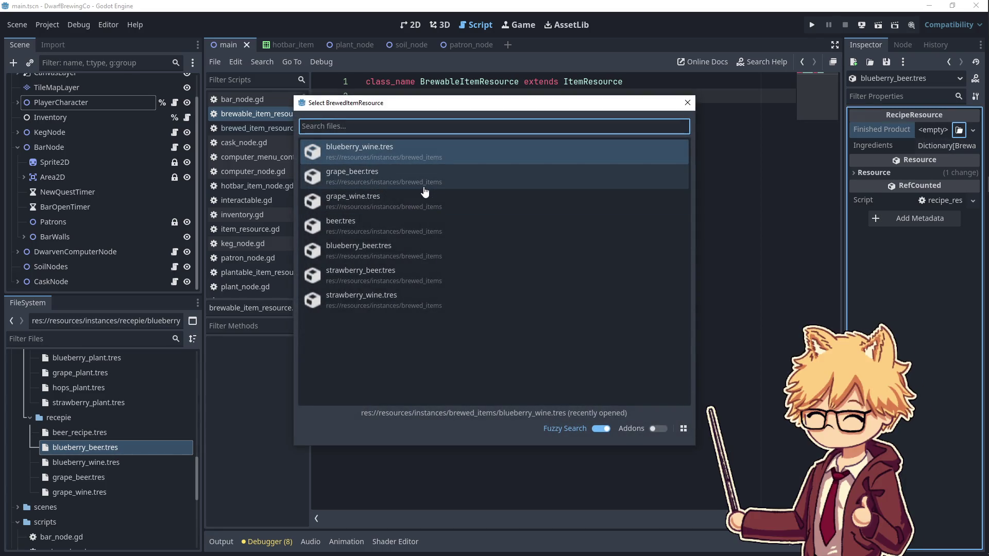
double_click(394, 252)
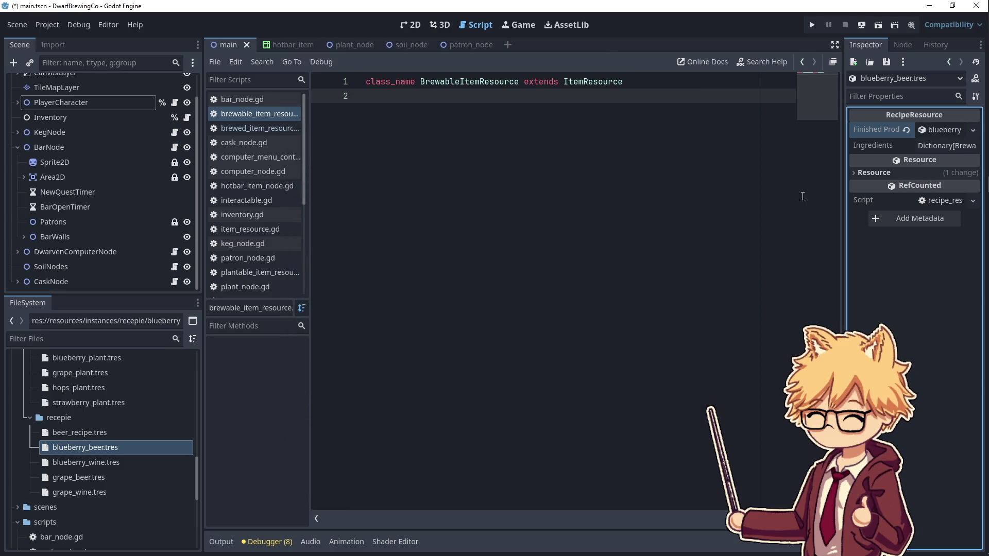
left_click(965, 146)
left_click(957, 166)
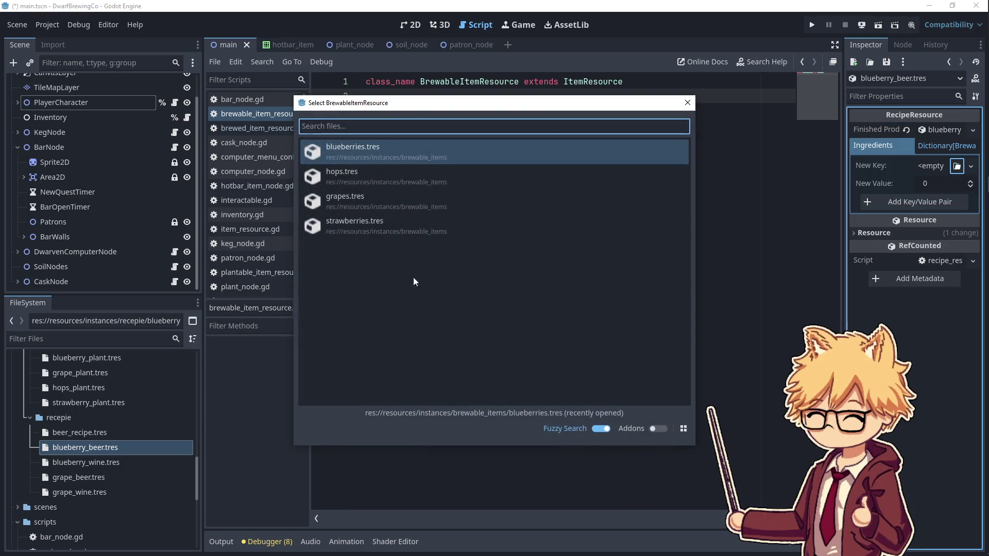
double_click(368, 152)
left_click(929, 201)
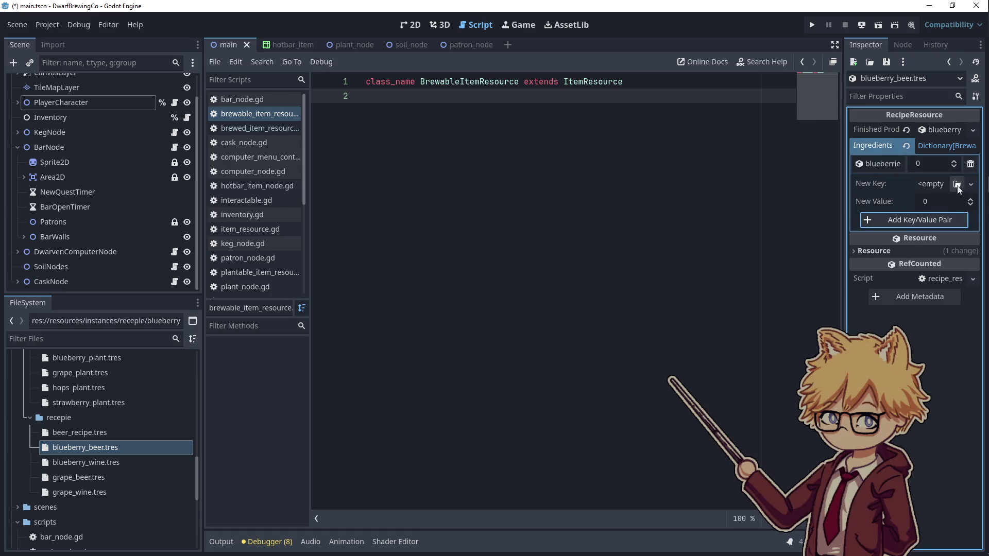
left_click(959, 190)
double_click(359, 177)
key("ctrl+s")
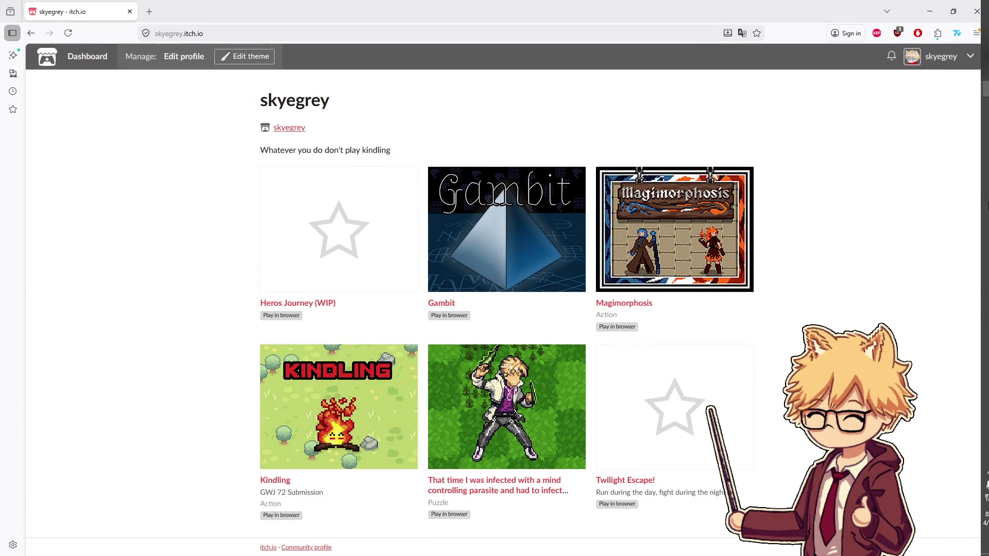
Move the music player aside, open Twilight Escape, run it in a popup, then close it
left_click(978, 138)
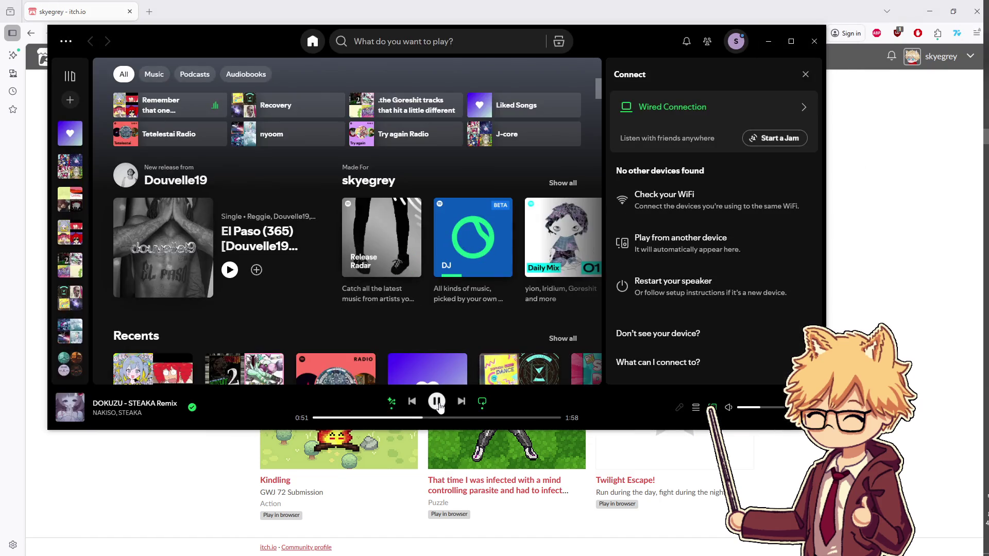
left_click_drag(623, 34, 585, 46)
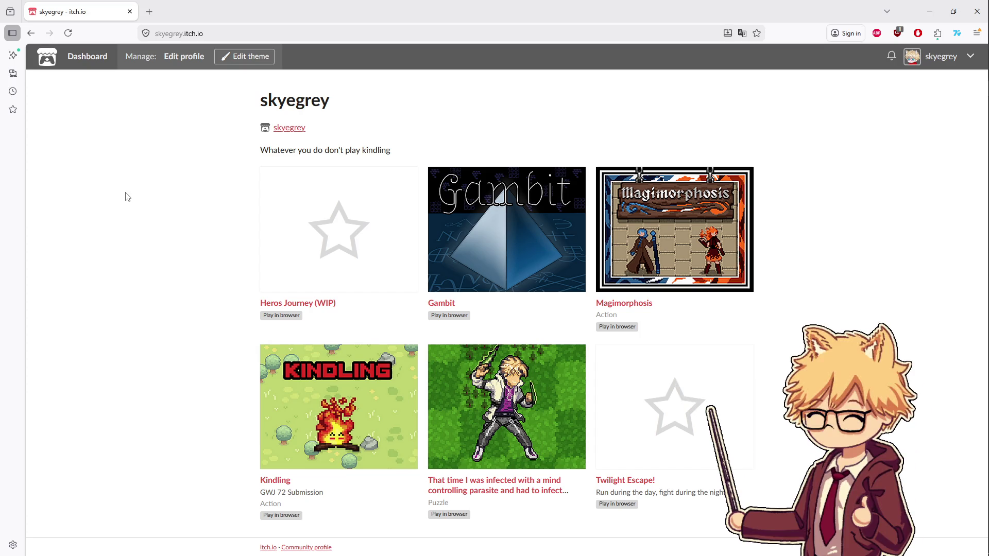
left_click(666, 392)
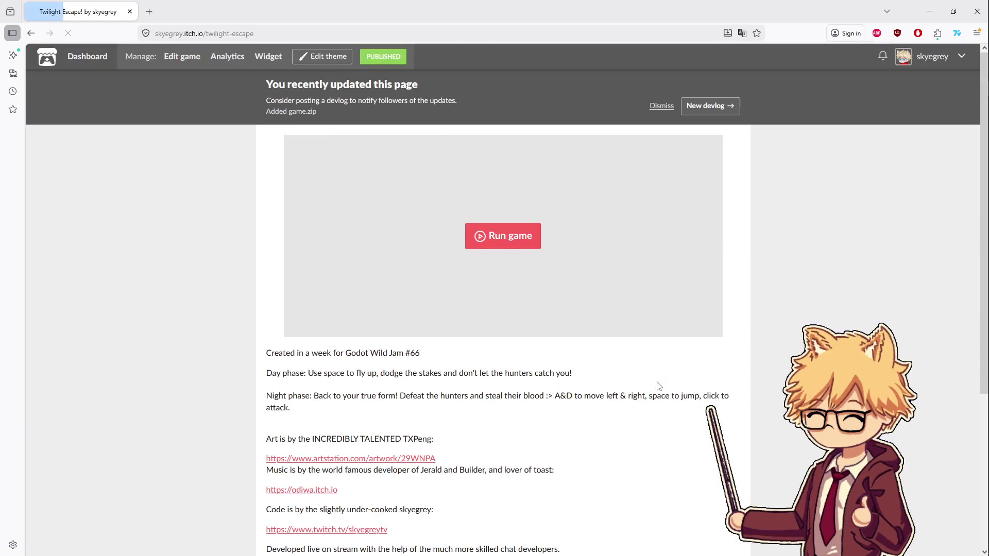
left_click(499, 232)
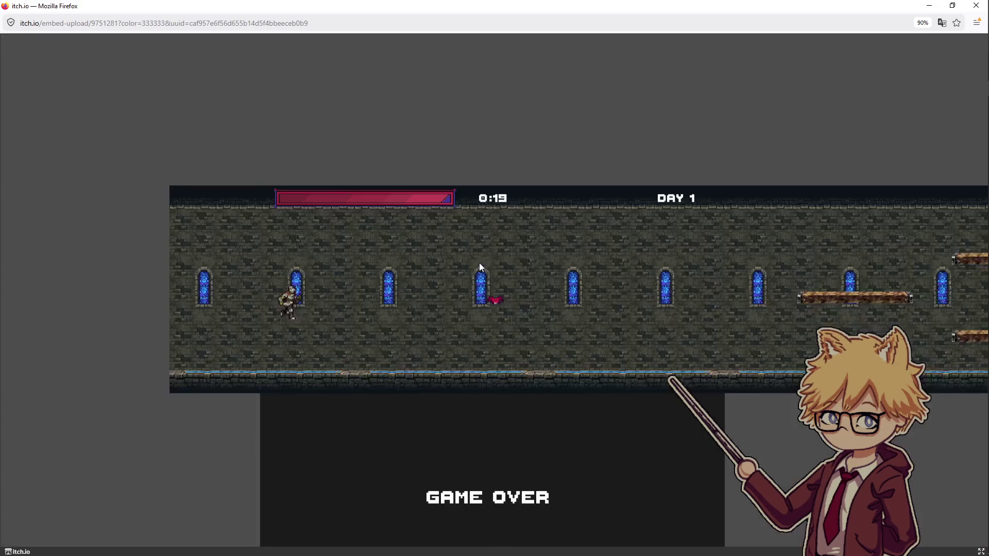
left_click_drag(494, 6, 453, 68)
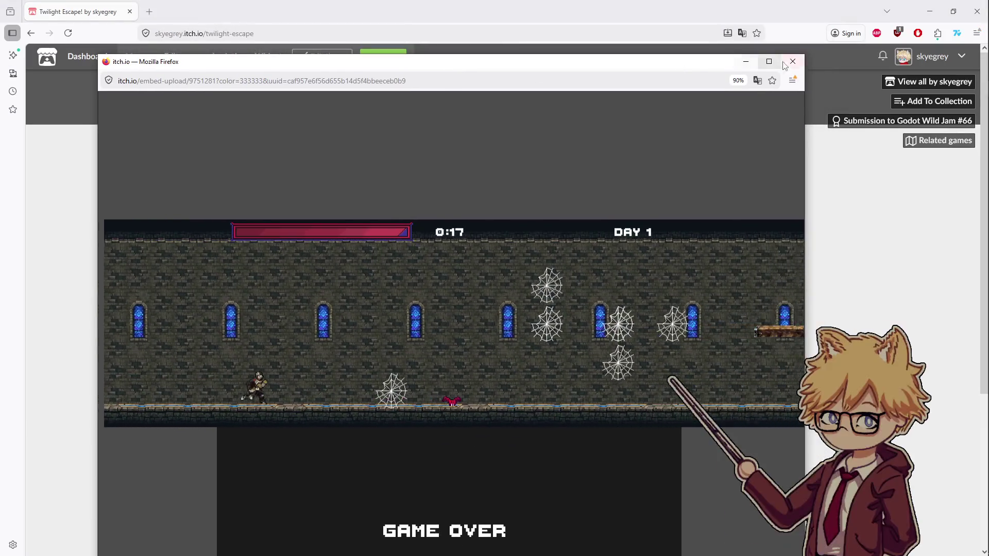
left_click(793, 62)
Relaunch Twilight Escape and shrink its window, moving it up over the page
left_click(515, 233)
left_click_drag(515, 6, 399, 68)
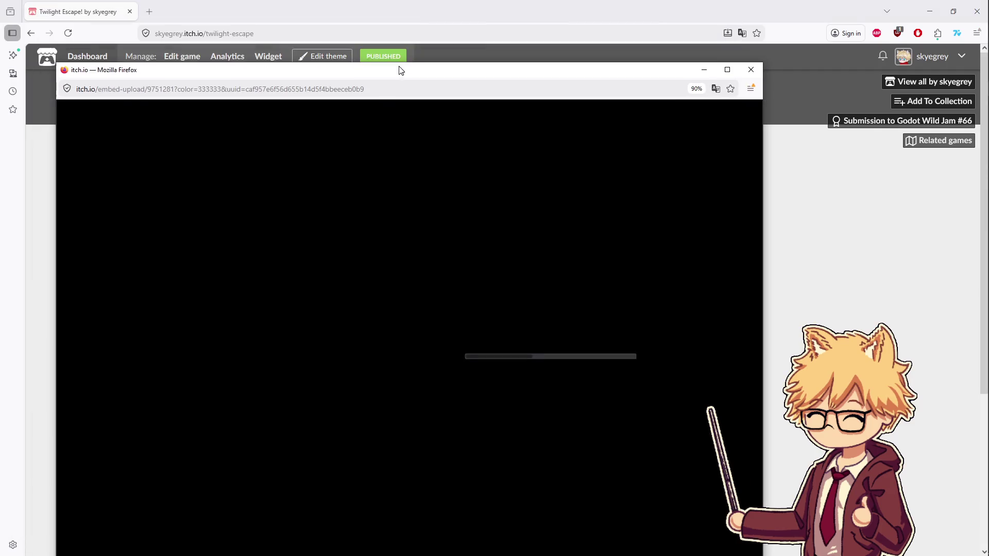
mouse_move(55, 67)
left_mouse_down()
mouse_move(266, 154)
mouse_move(283, 223)
mouse_move(280, 311)
mouse_move(316, 323)
left_mouse_up()
left_click_drag(422, 335, 369, 157)
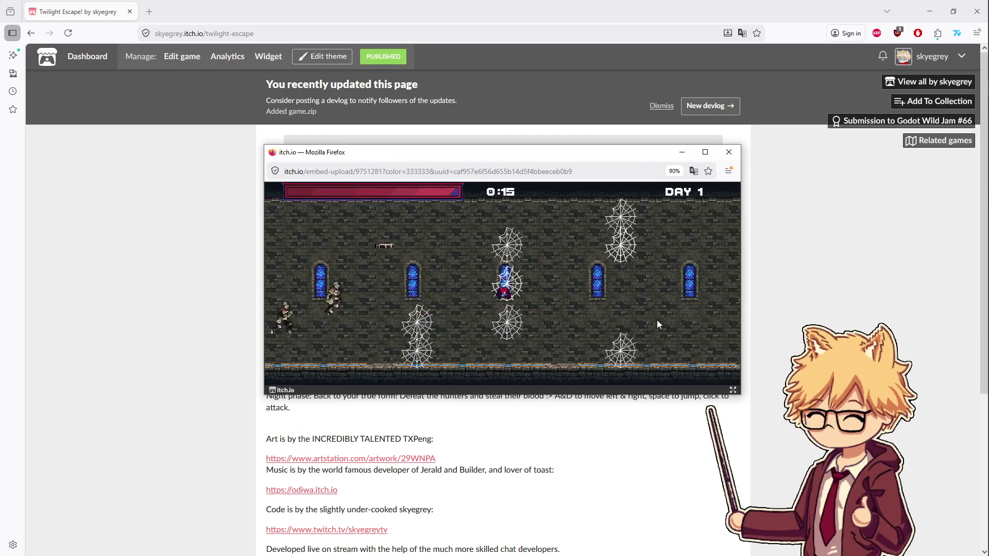
Fly the bat forward, then move the vampire onto the centre platform toward the hunters
key("d")
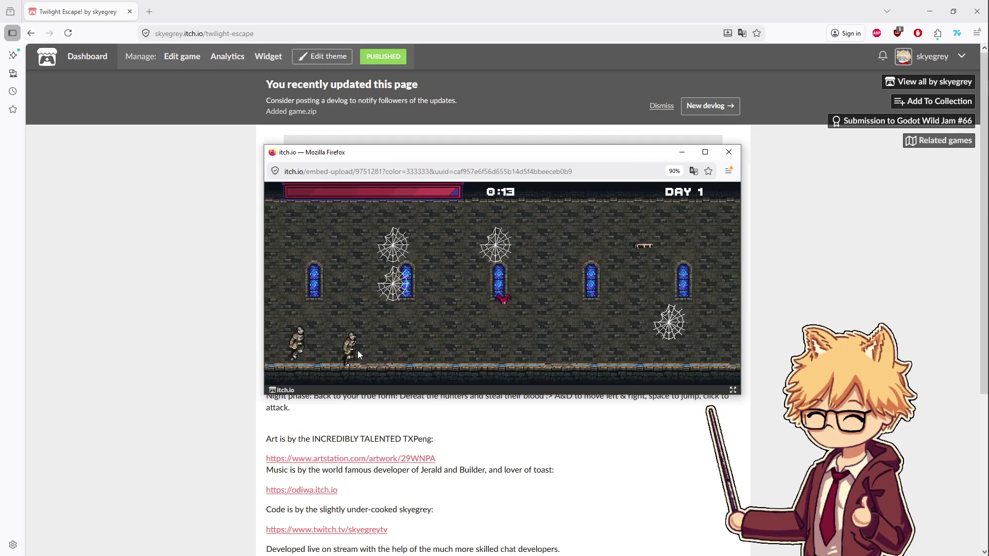
key("space")
key("space")
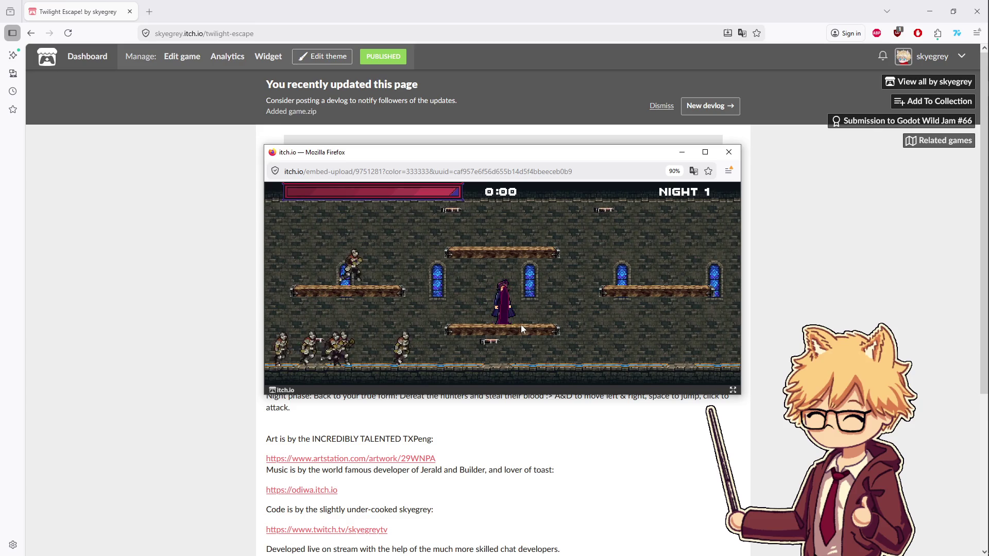
key("a")
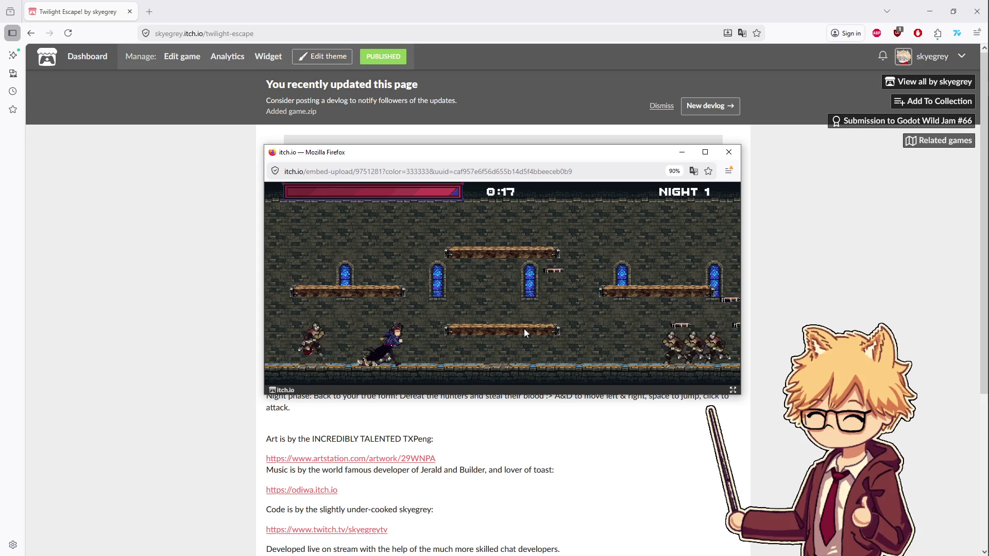
key("d")
key("space")
key("d")
key("space")
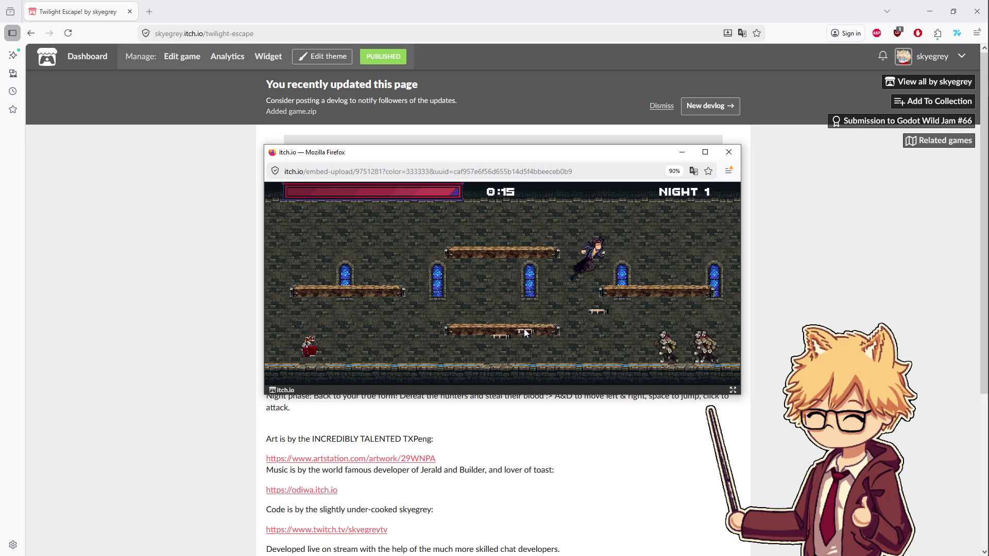
key("a")
key("space")
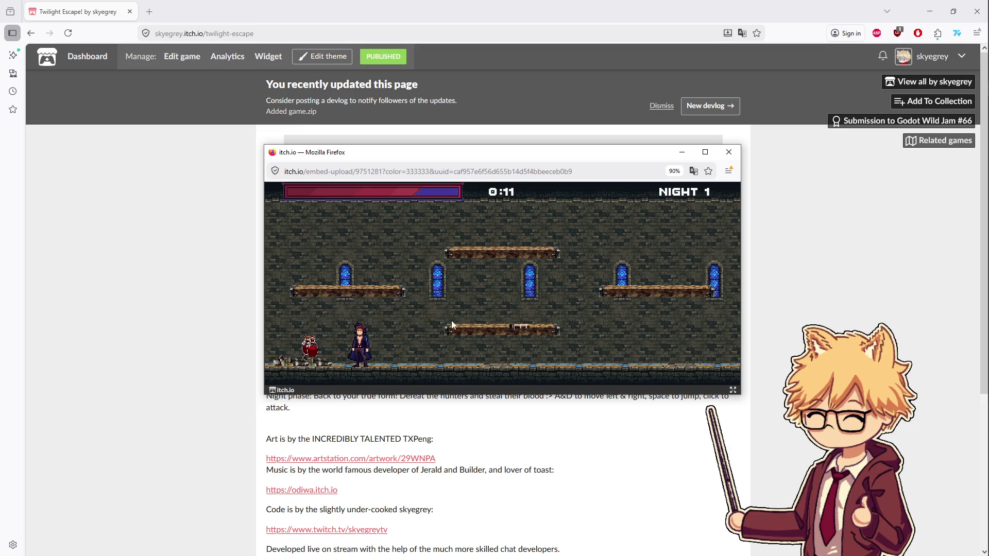
Attack the nearby hunters, then enlarge the game window and maximize it
left_click(425, 347)
key("a")
left_click(425, 348)
key("d")
key("space")
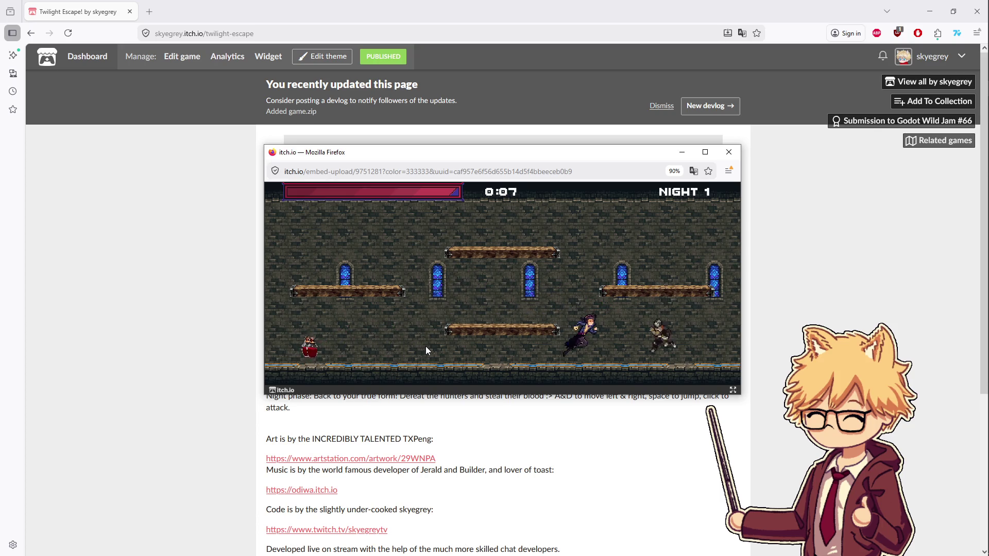
key("a")
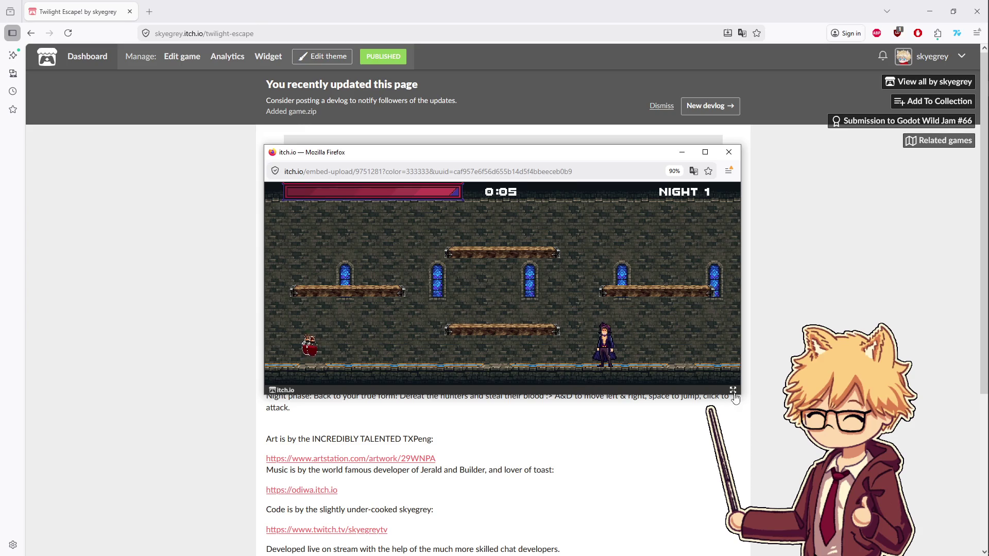
left_click_drag(741, 395, 918, 503)
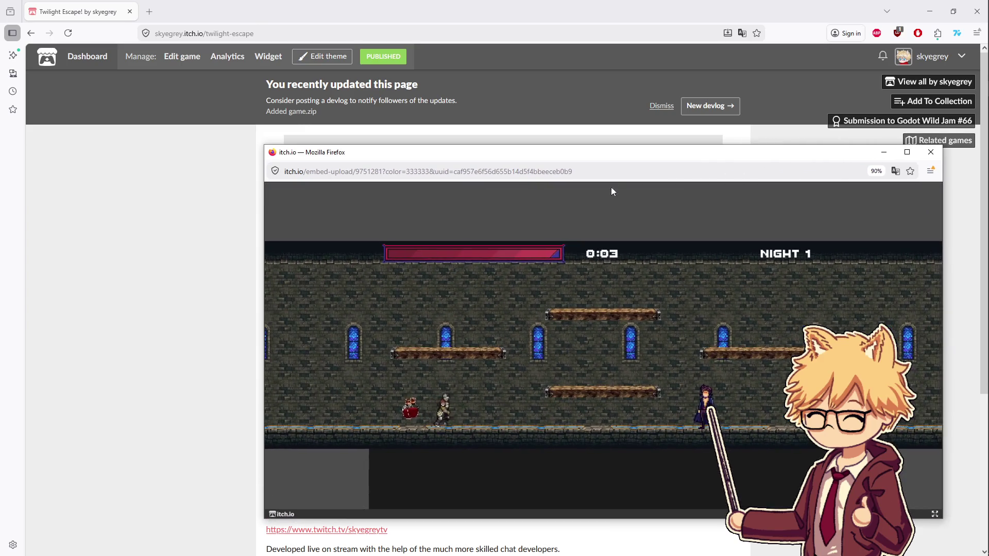
left_click(878, 152)
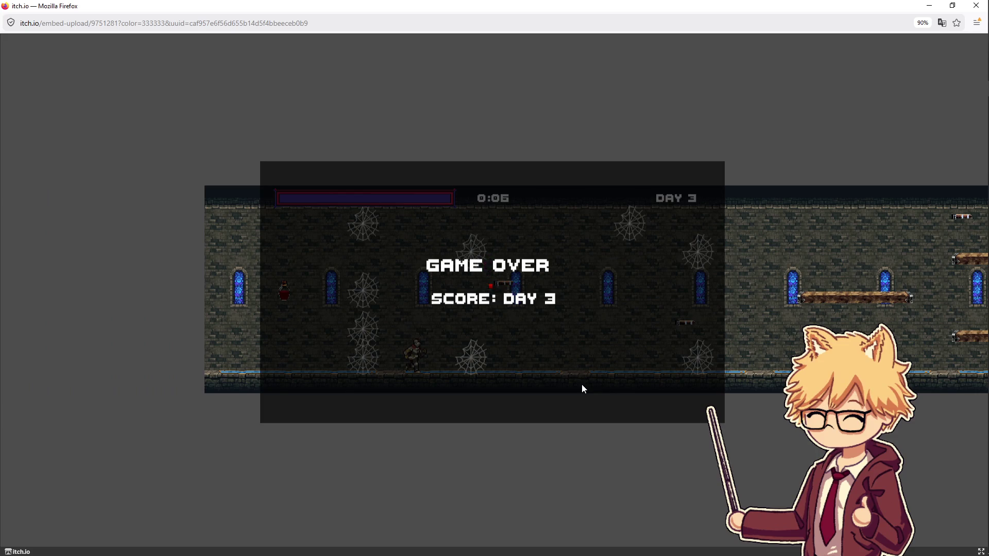
Restore and close the Twilight Escape game window, then go back to the creator's profile page
double_click(552, 8)
left_click(867, 58)
scroll(536, 322, "down", 4)
scroll(193, 279, "up", 4)
left_click(31, 33)
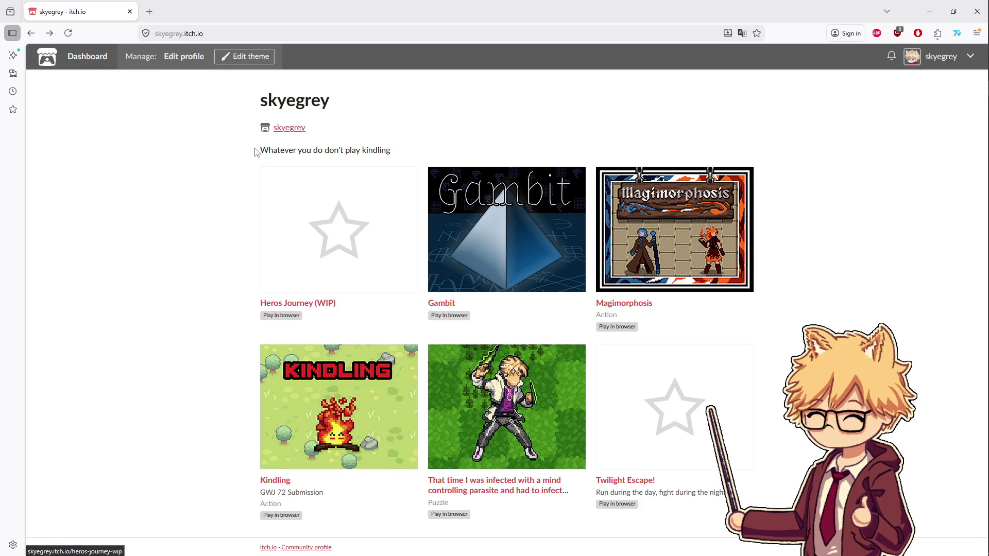
left_click_drag(255, 152, 482, 162)
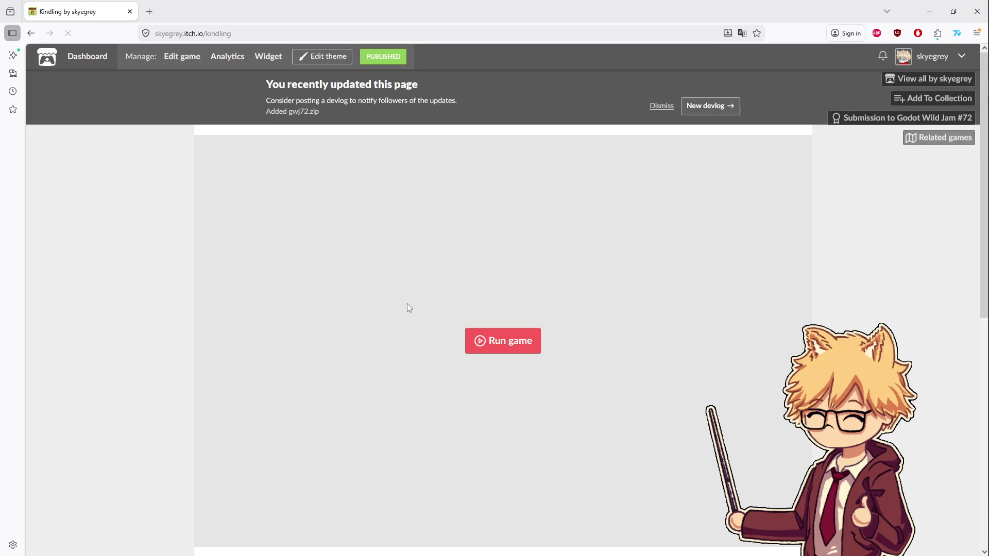
left_click(527, 341)
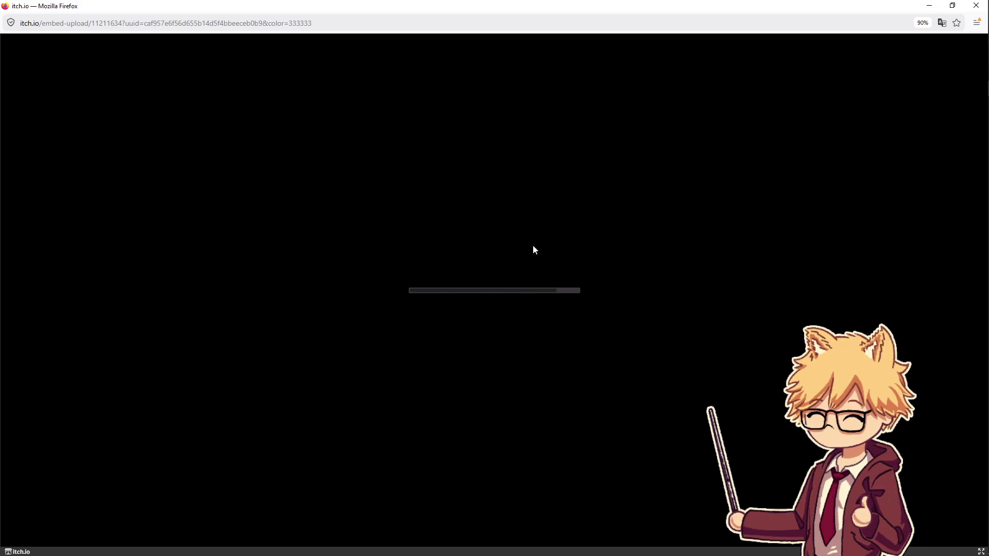
key("s")
key("d")
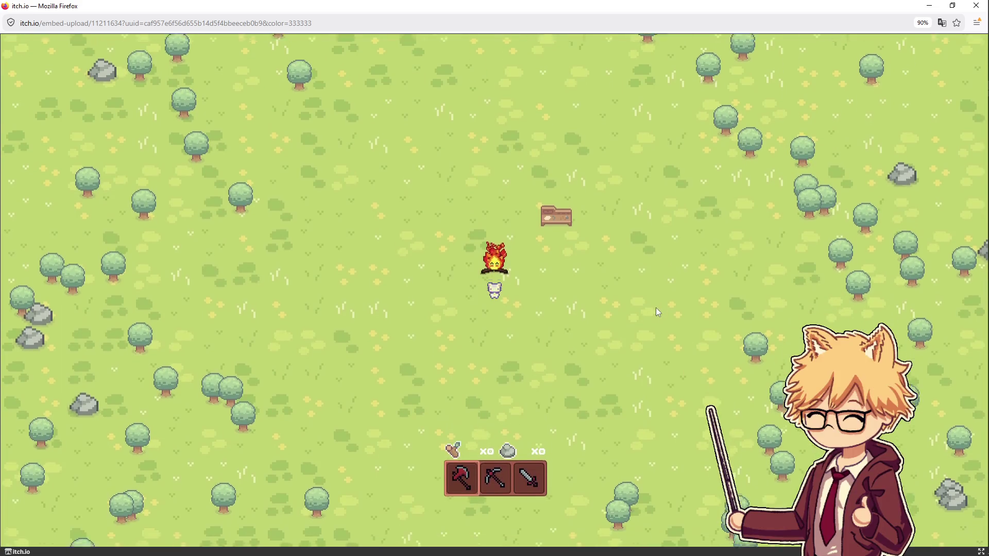
key("s")
key("d")
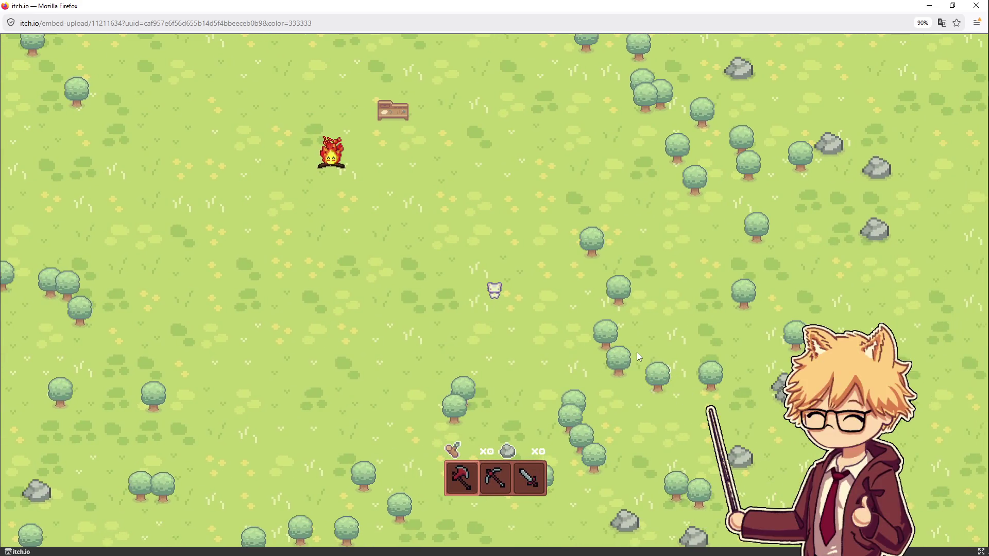
key("d")
key("w")
left_click(612, 351)
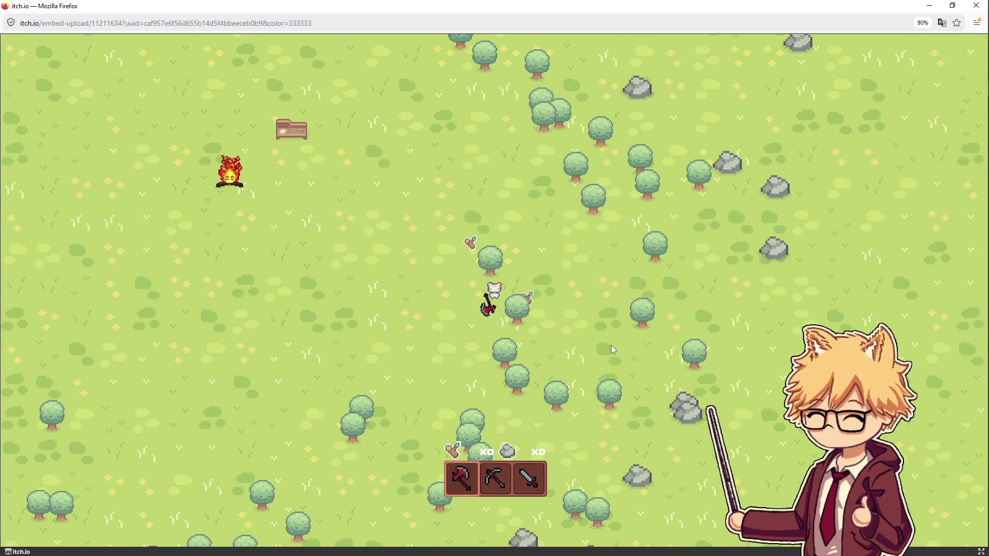
key("d")
key("a")
key("w")
key("d")
key("s")
key("w")
key("a")
key("d")
key("w")
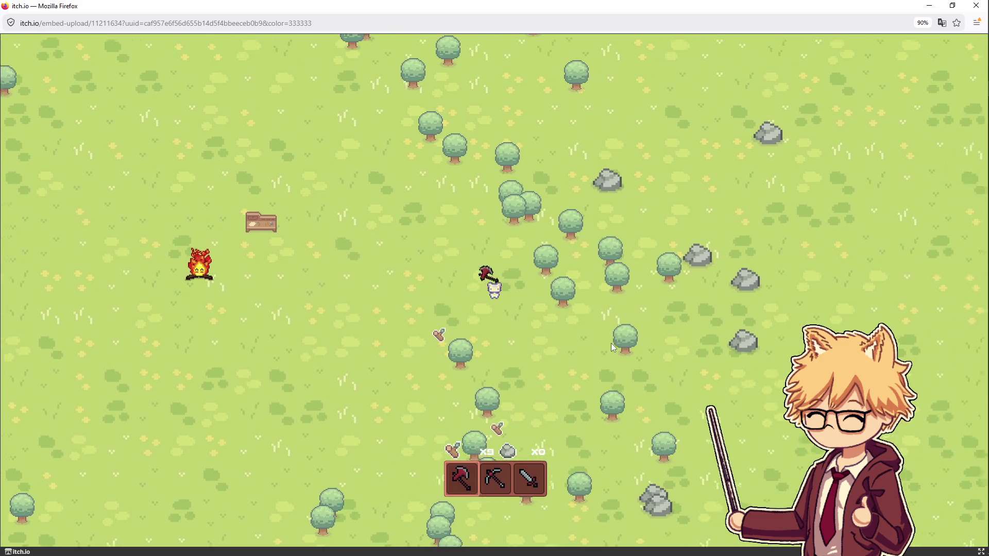
key("a")
key("s")
key("s")
key("d")
key("w")
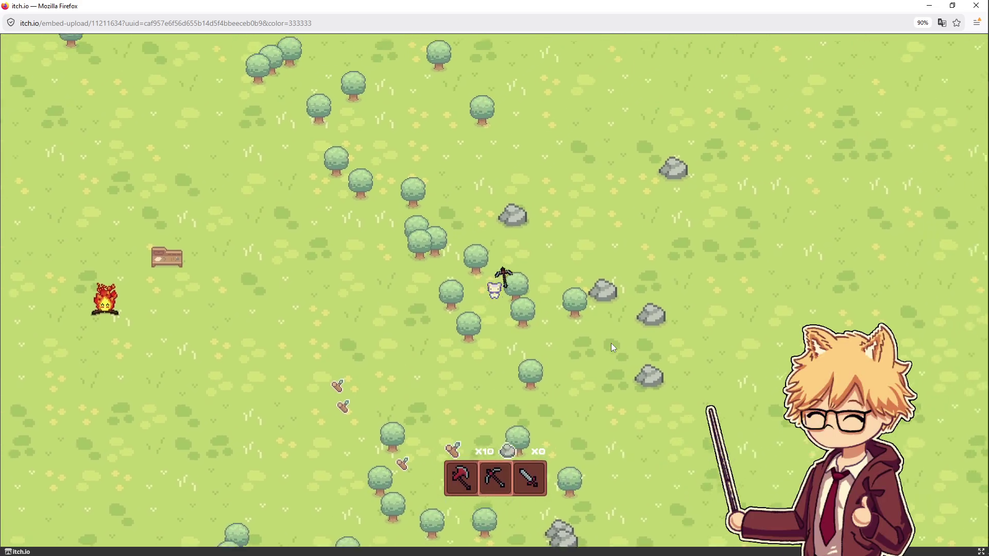
key("d")
key("w")
left_click(611, 343)
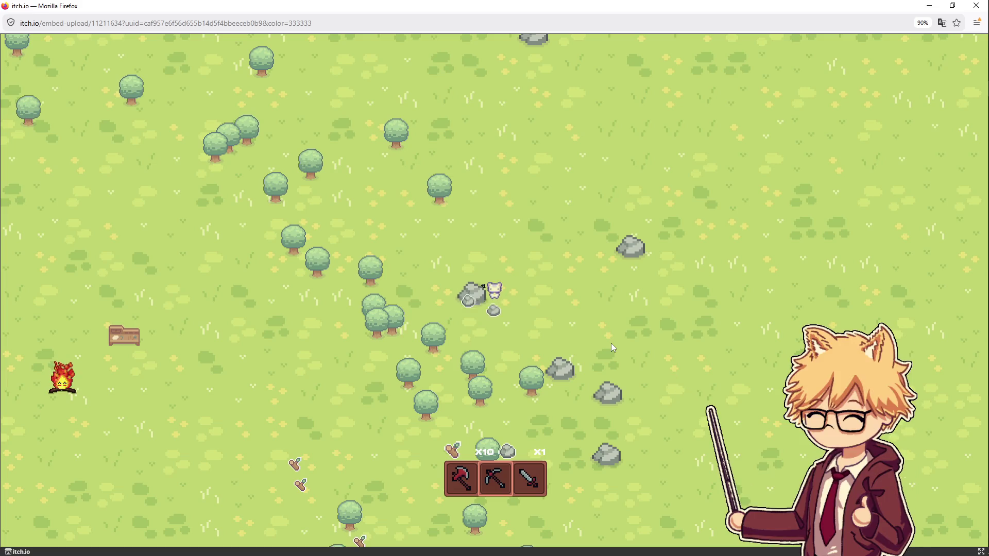
left_click(611, 342)
key("a")
key("w")
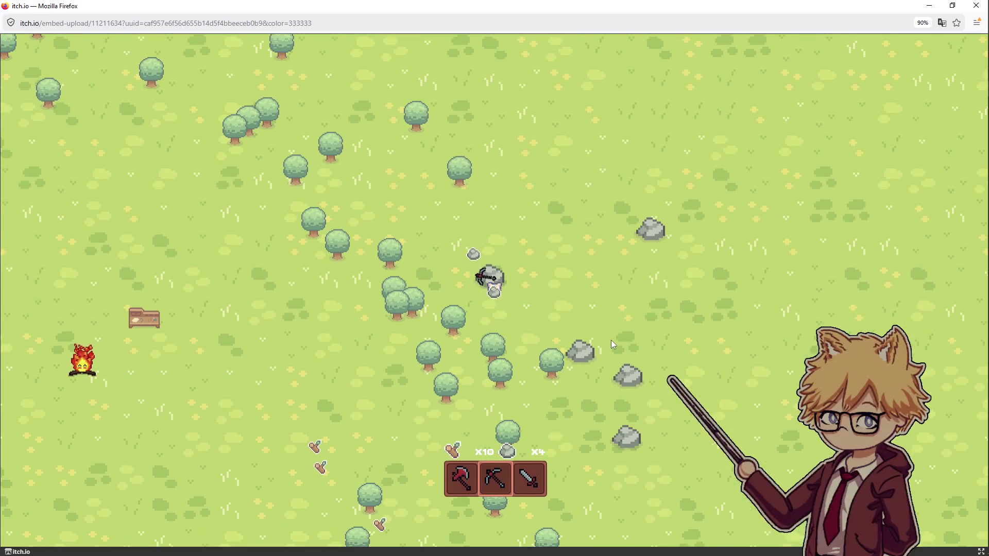
left_click(611, 340)
key("s")
key("a")
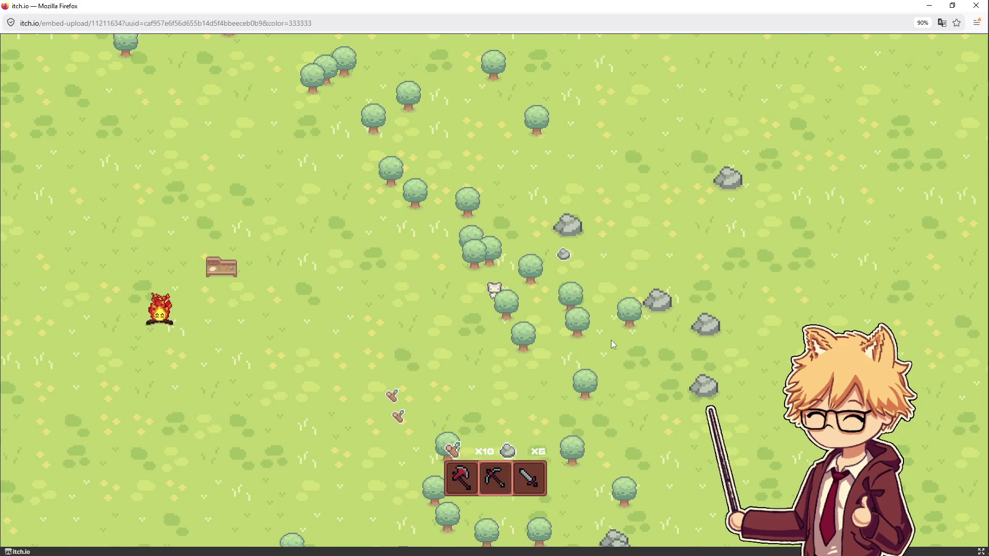
key("s")
key("d")
key("w")
left_click(611, 340)
key("a")
key("s")
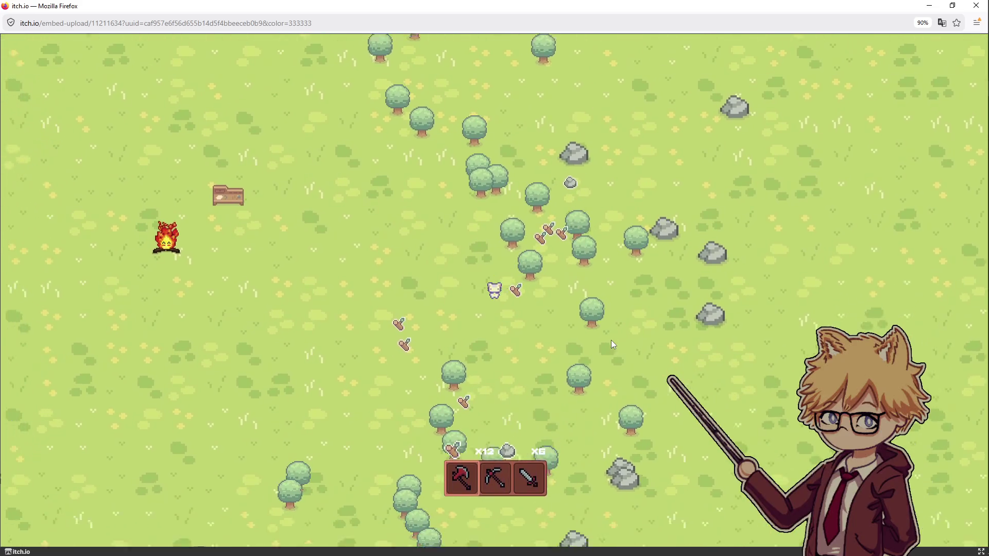
key("w")
key("a")
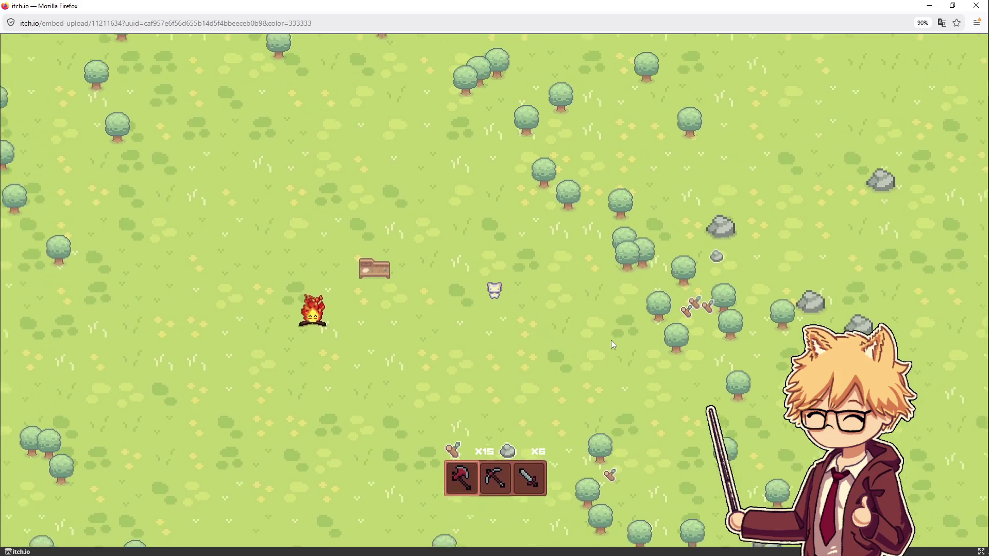
key("a")
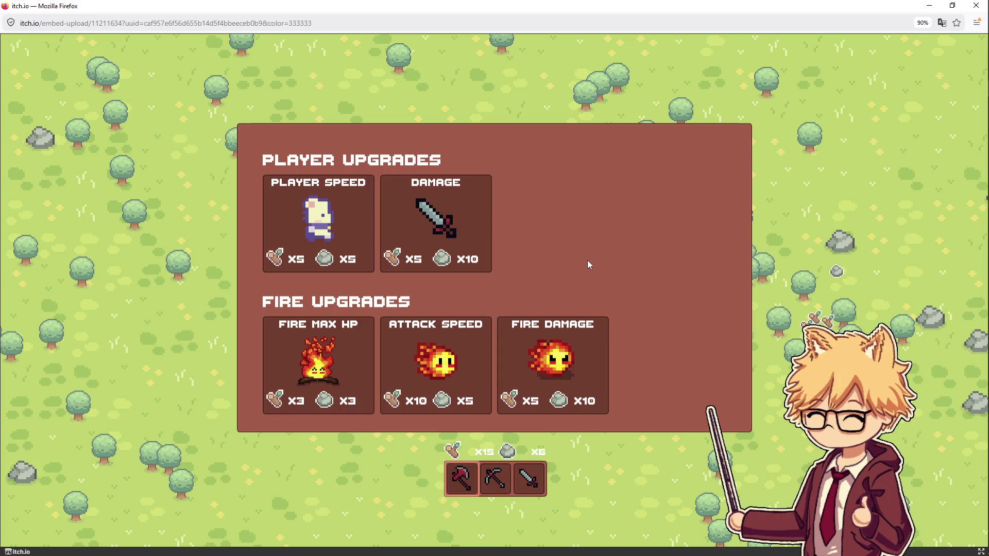
key("s")
key("w")
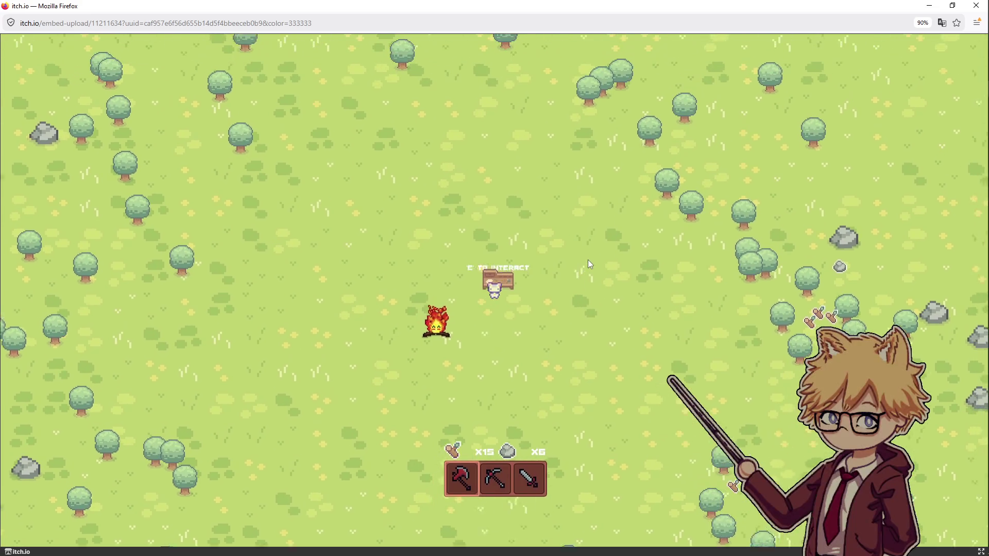
key("e")
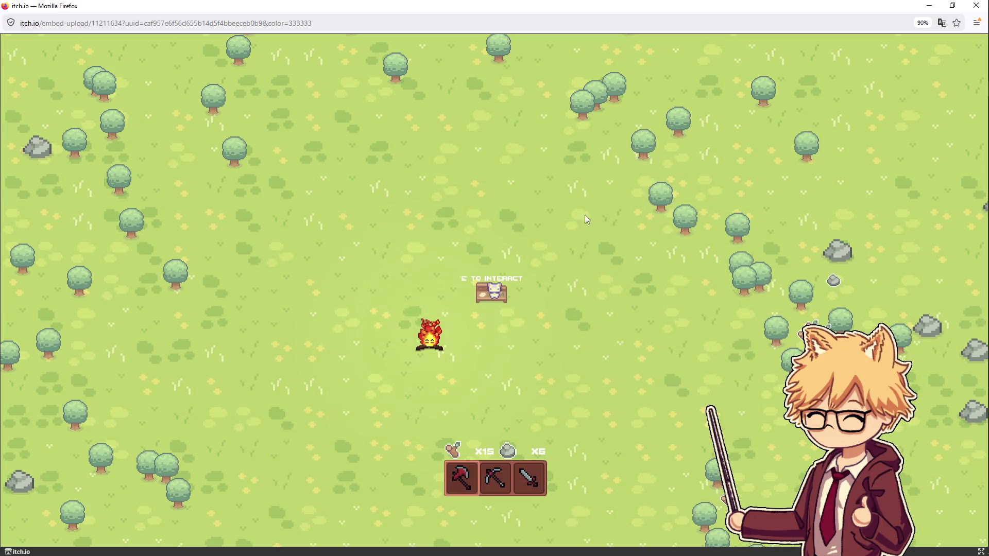
double_click(565, 5)
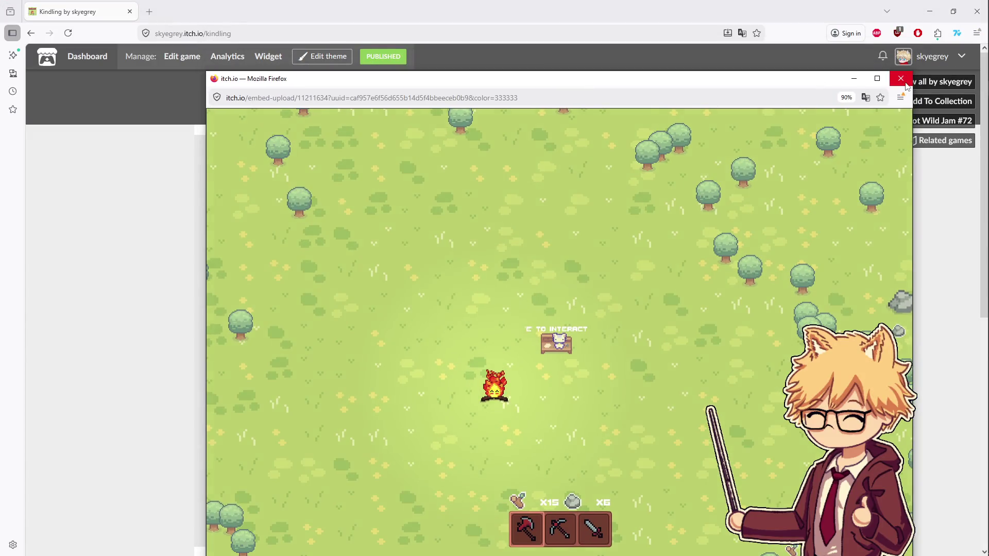
left_click(901, 79)
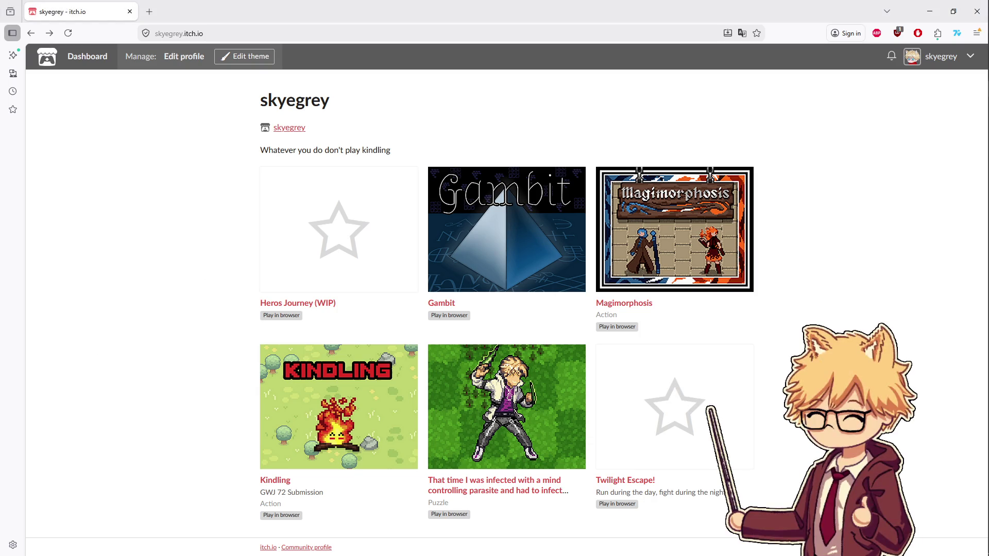
left_click(489, 269)
Launch Gambit, switch to the fastest game speed and lower the sound effects volume
left_click(514, 341)
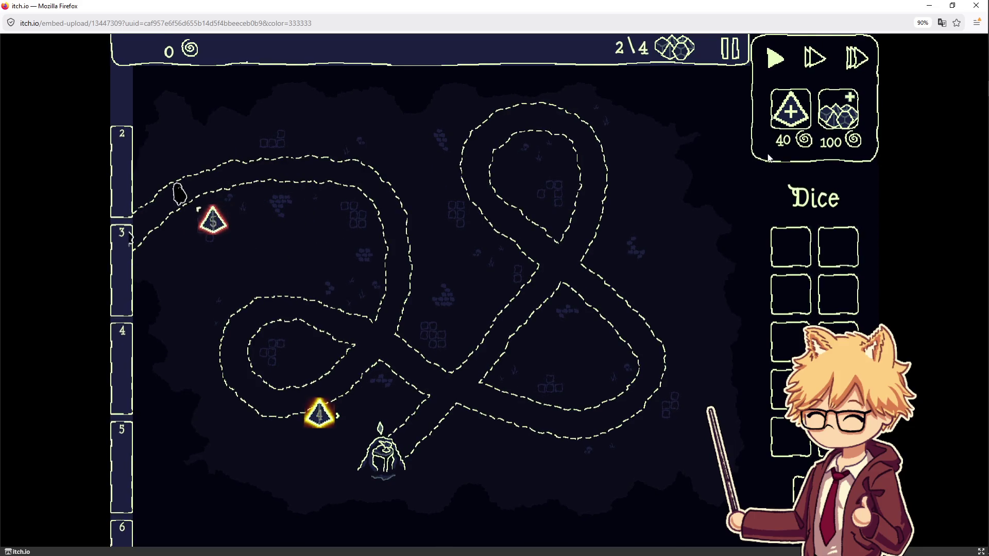
left_click(814, 58)
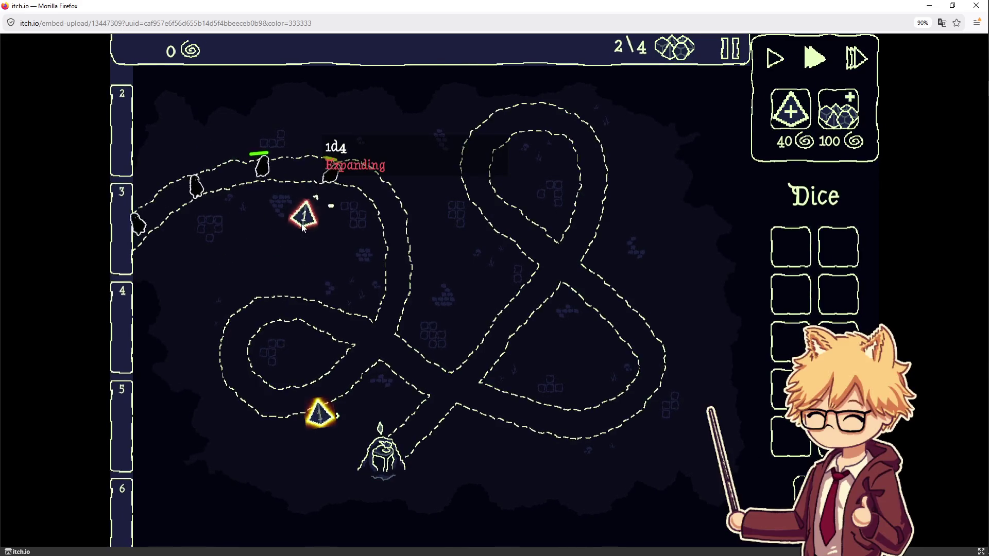
left_click(856, 59)
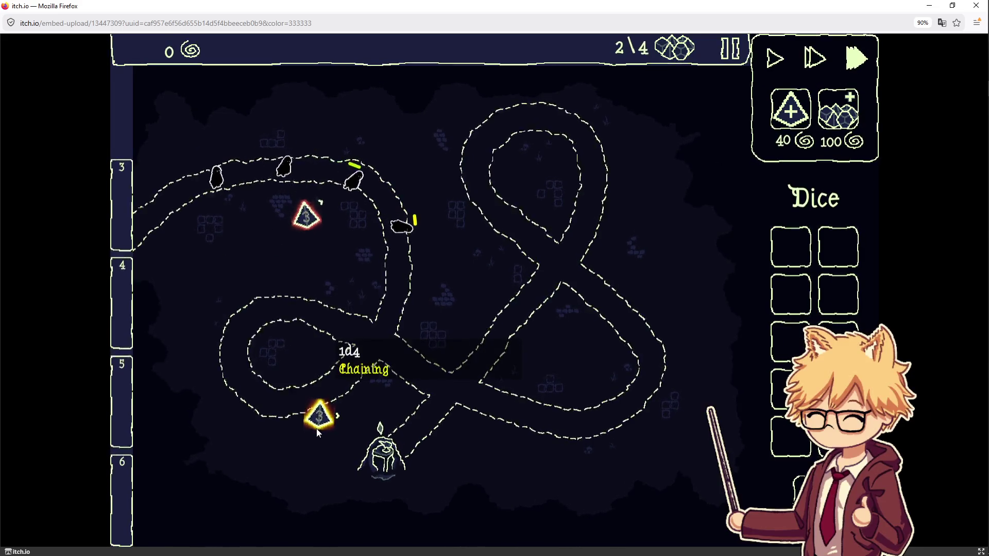
mouse_move(312, 216)
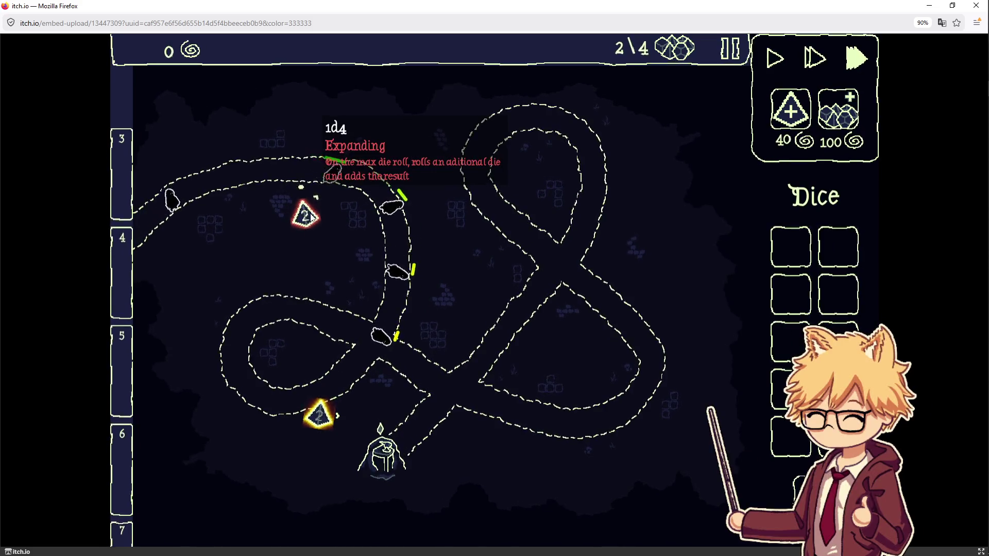
key("Escape")
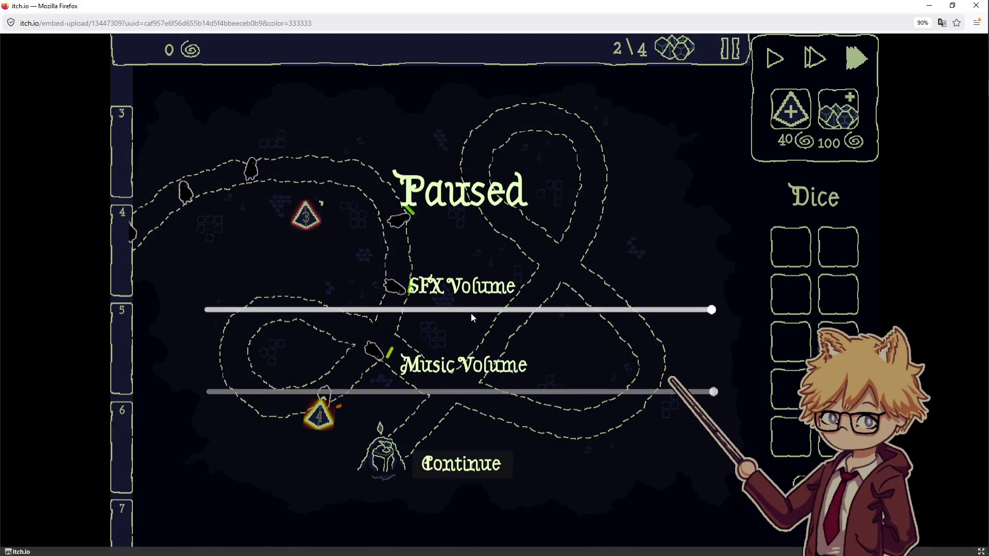
left_click_drag(471, 313, 395, 310)
key("Escape")
Move the yellow die beside the upper path, buy two d4 dice, place the red one, then return to the profile
mouse_move(311, 221)
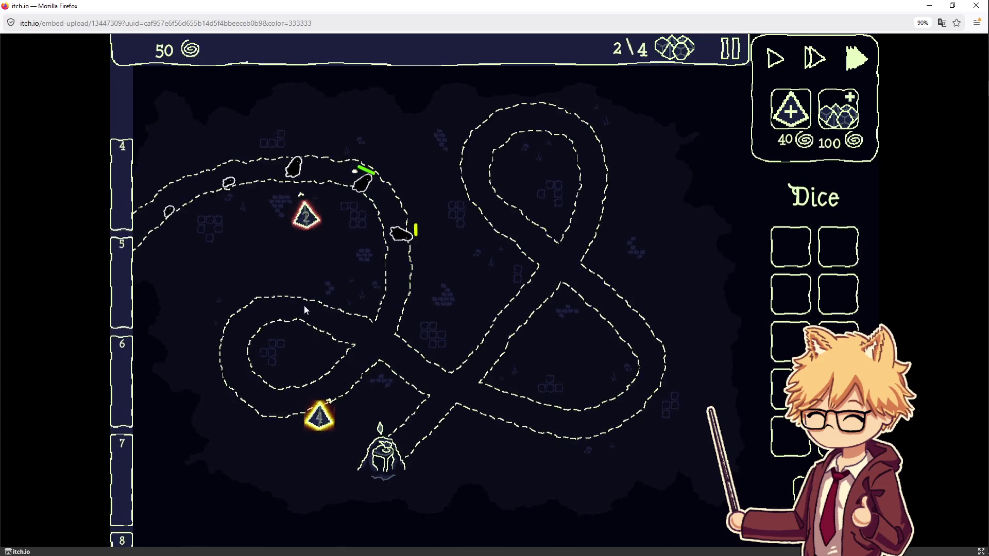
left_click_drag(319, 415, 360, 298)
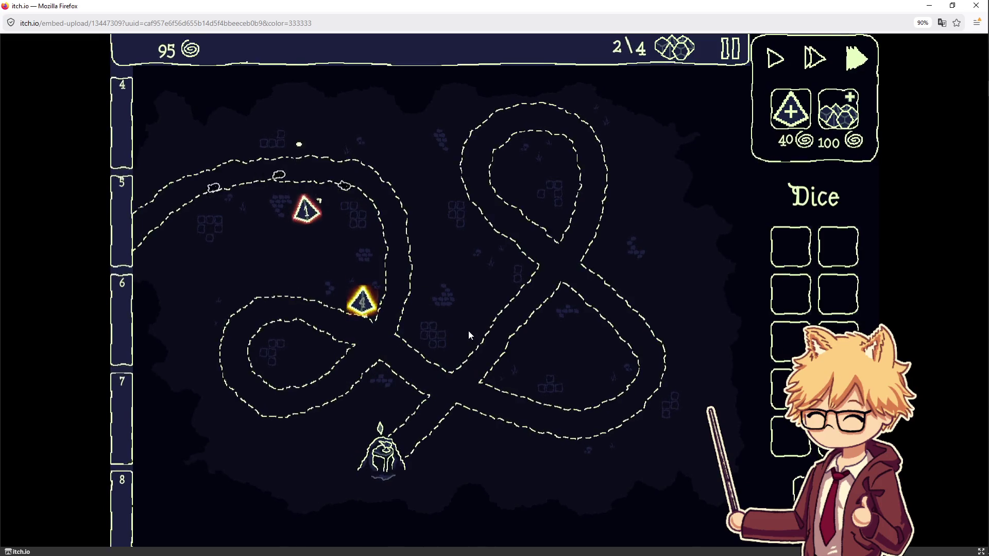
left_click(790, 108)
left_click(790, 109)
left_click_drag(790, 247, 384, 263)
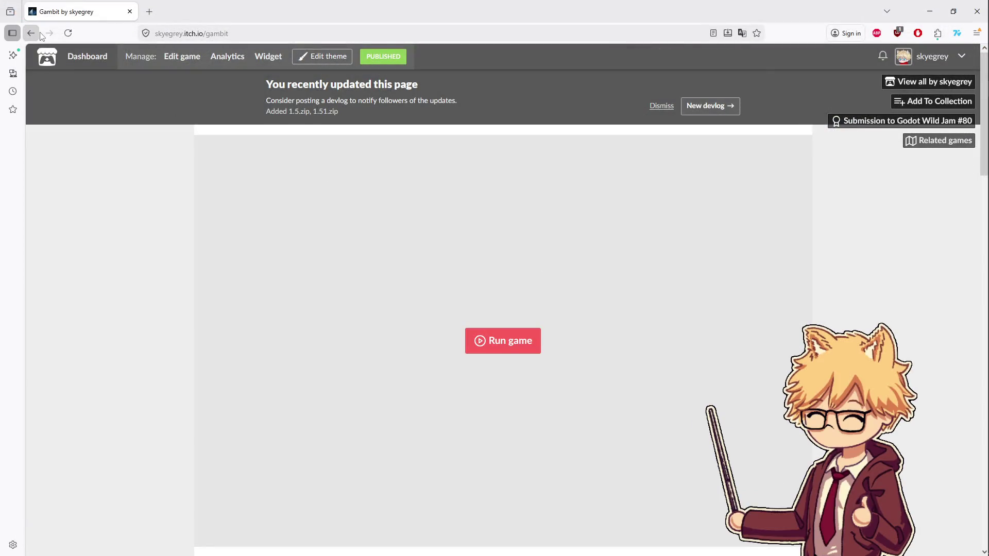
left_click(40, 33)
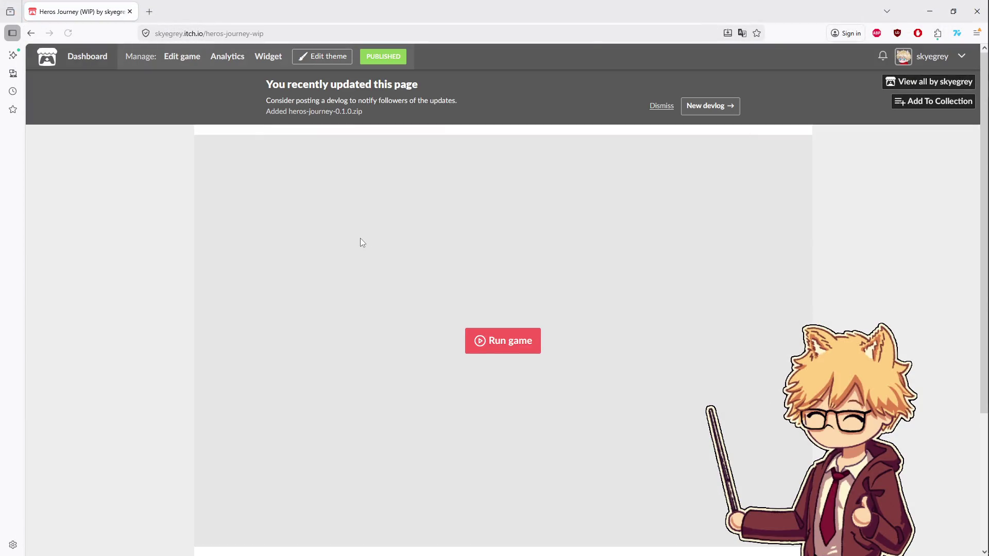
Start Heros Journey, browse the Tavern and Gear views, and recruit Reina for 61 gold
left_click(492, 340)
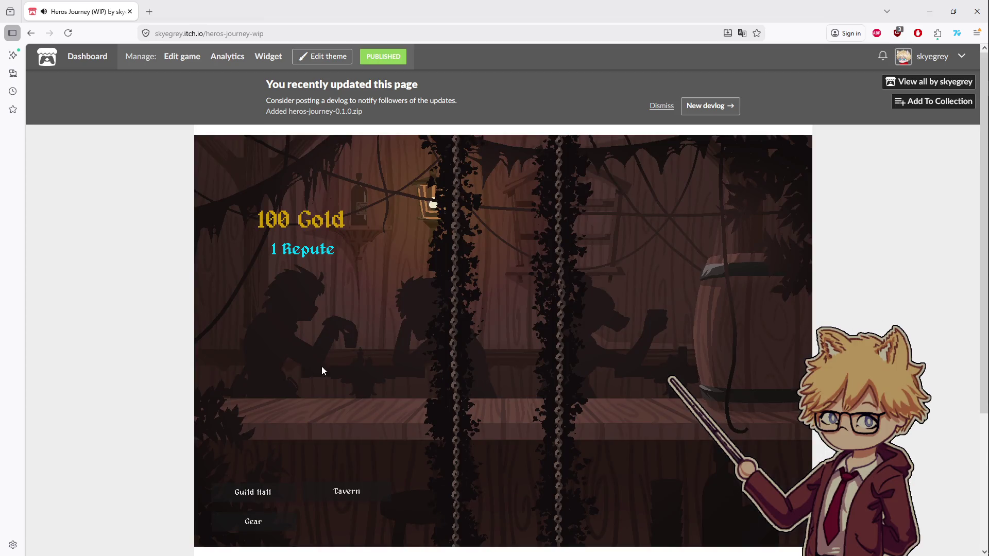
left_click(347, 493)
left_click(272, 521)
left_click(332, 490)
left_click(253, 518)
left_click(309, 493)
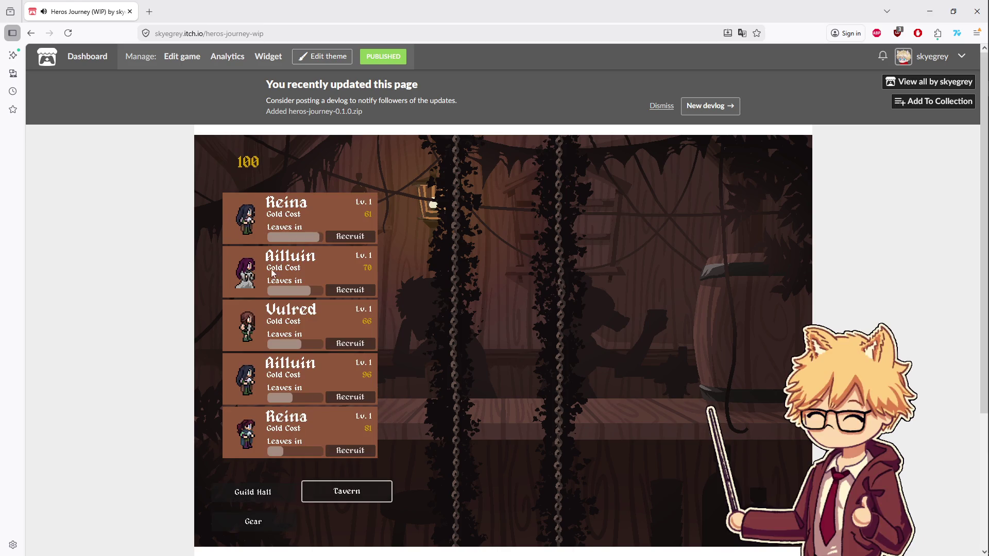
left_click(347, 237)
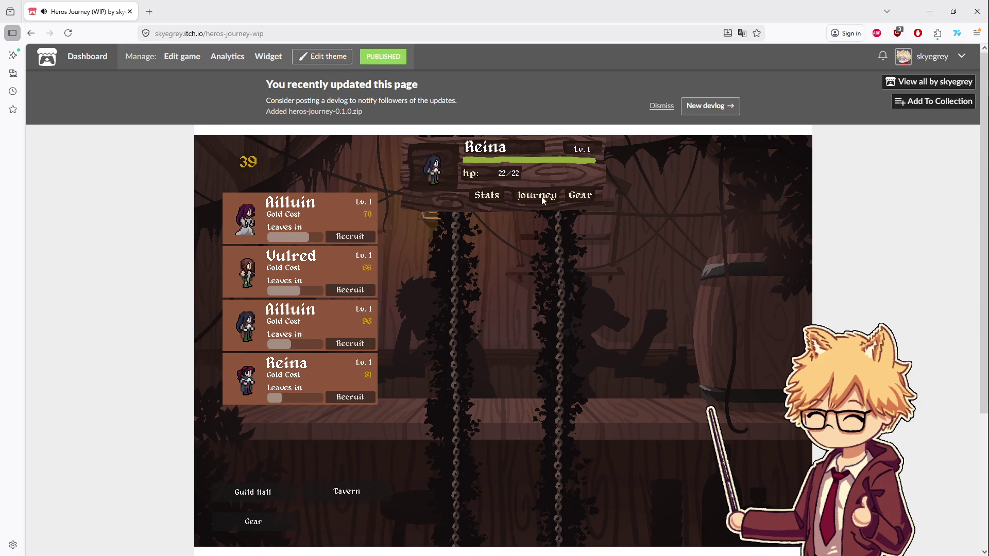
Equip Reina with the green armor and sword and send her on an Easy journey
left_click(483, 195)
left_click(256, 530)
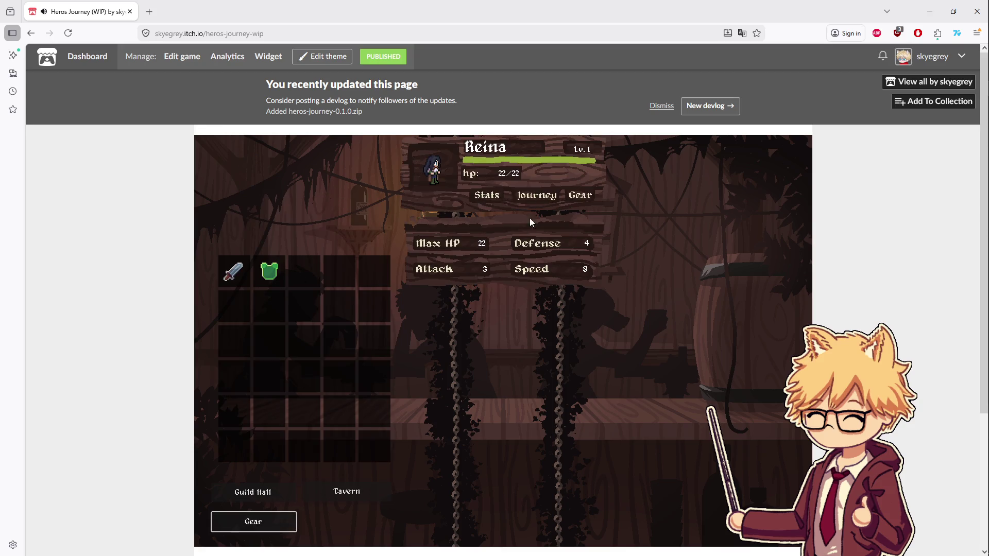
left_click(573, 195)
mouse_move(270, 271)
left_mouse_down()
mouse_move(558, 276)
mouse_move(482, 275)
mouse_move(460, 258)
left_mouse_up()
mouse_move(225, 283)
left_mouse_down()
mouse_move(391, 283)
mouse_move(287, 301)
mouse_move(231, 278)
mouse_move(397, 278)
mouse_move(558, 262)
mouse_move(442, 256)
mouse_move(563, 262)
left_mouse_up()
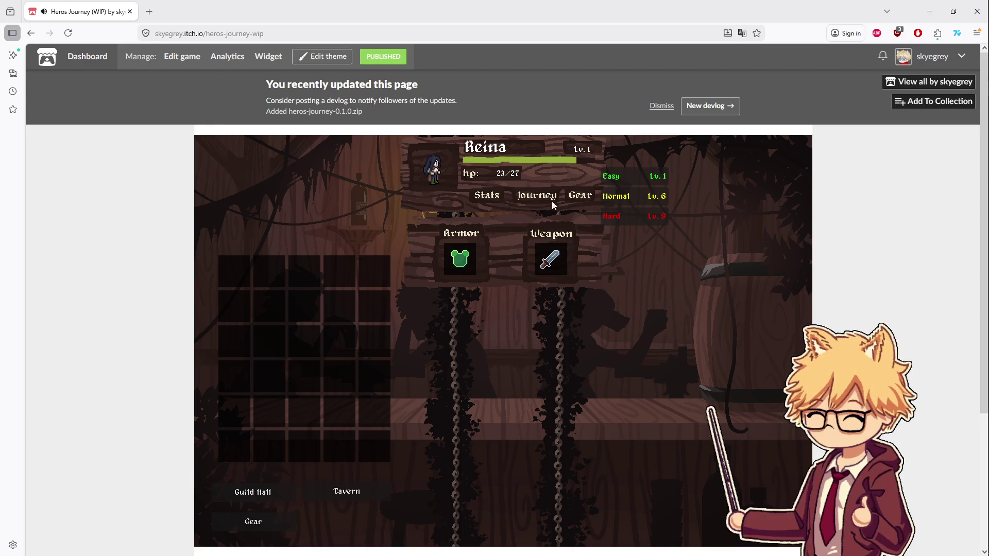
left_click(624, 179)
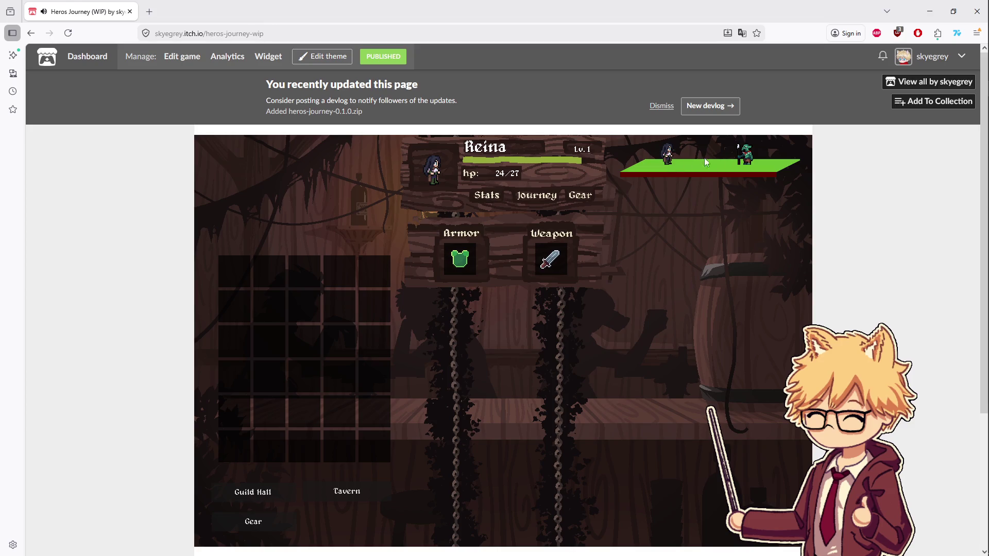
left_click(278, 497)
Turn the game's music volume down in the settings menu
left_click(342, 491)
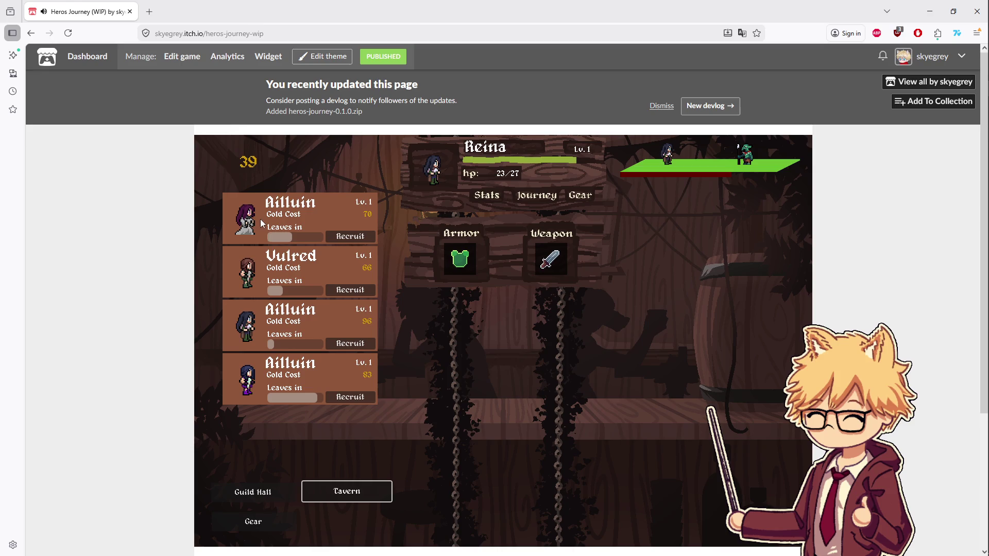
left_click(248, 492)
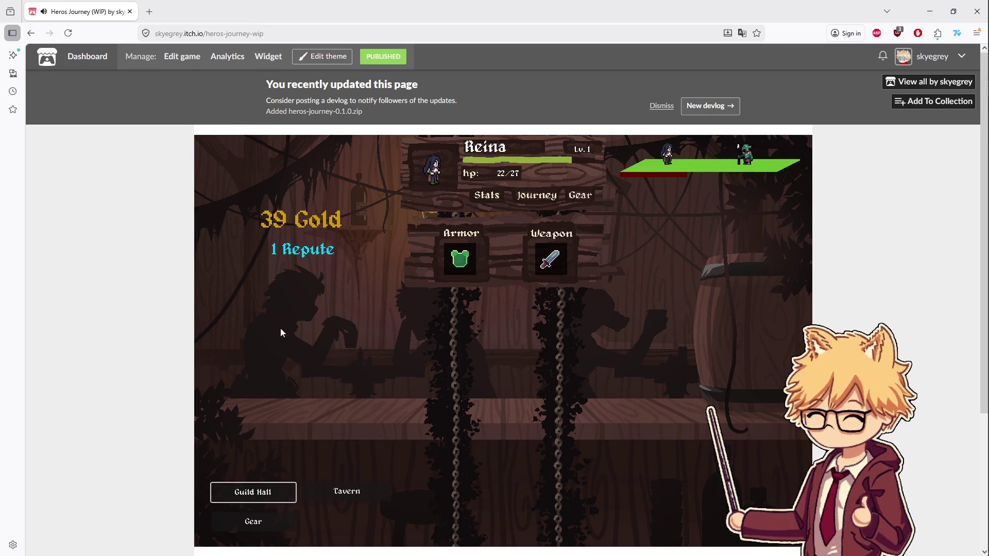
left_click(350, 491)
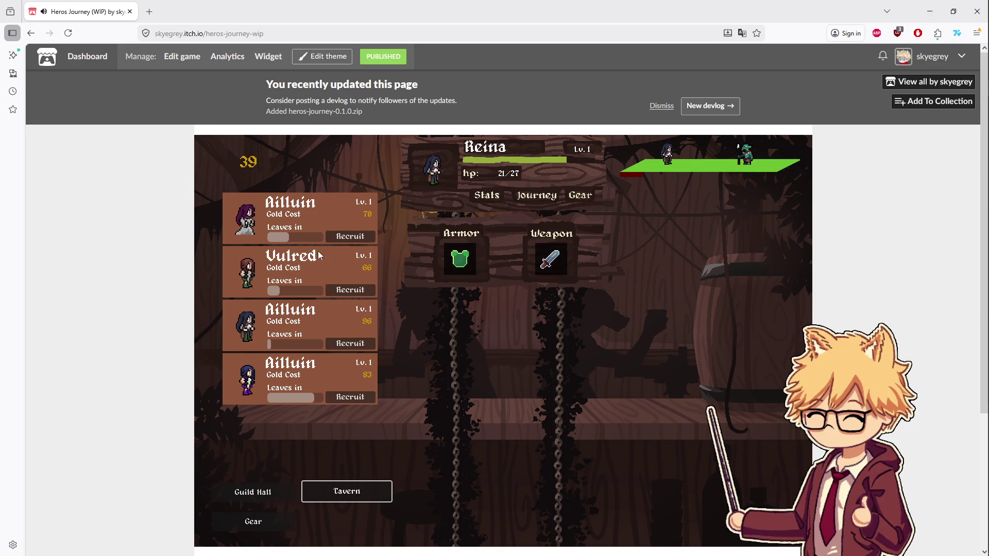
key("Escape")
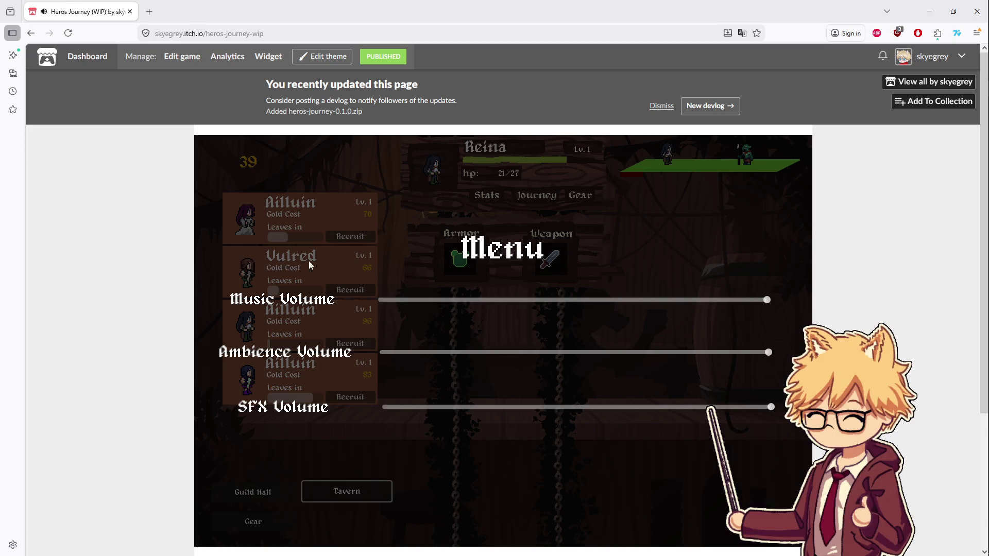
left_click(580, 300)
key("Escape")
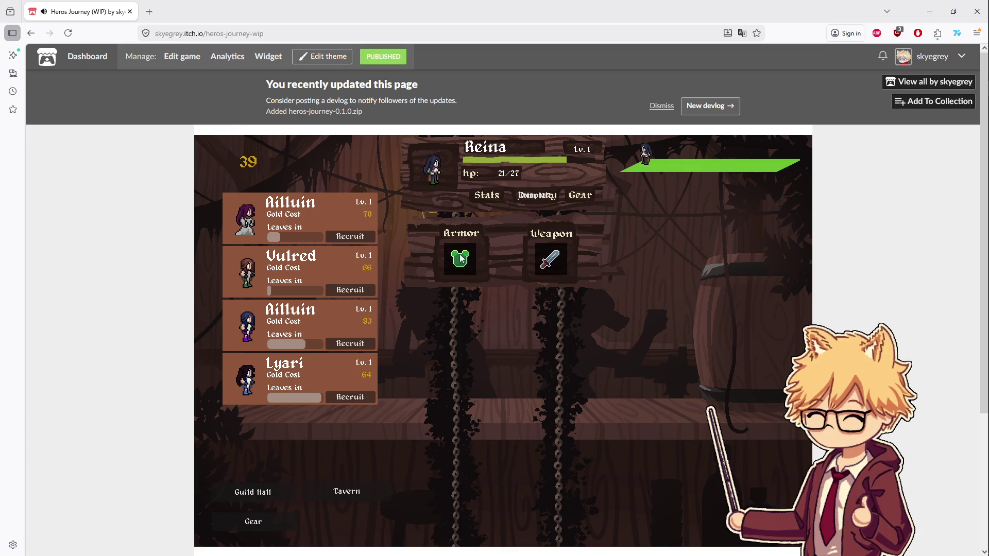
Check Reina's journey difficulty choices and the gear inventory, then return to the Guild Hall
left_click(324, 496)
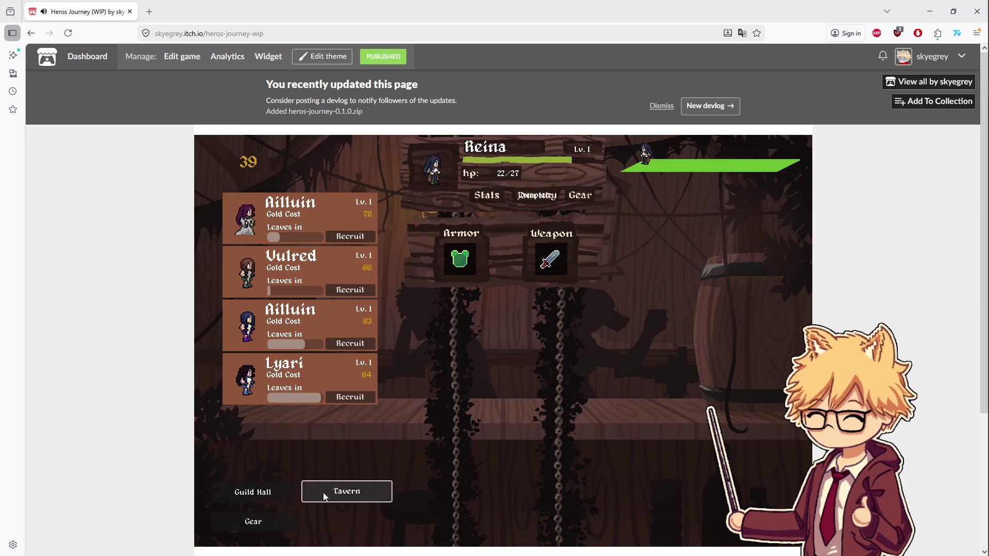
left_click(534, 199)
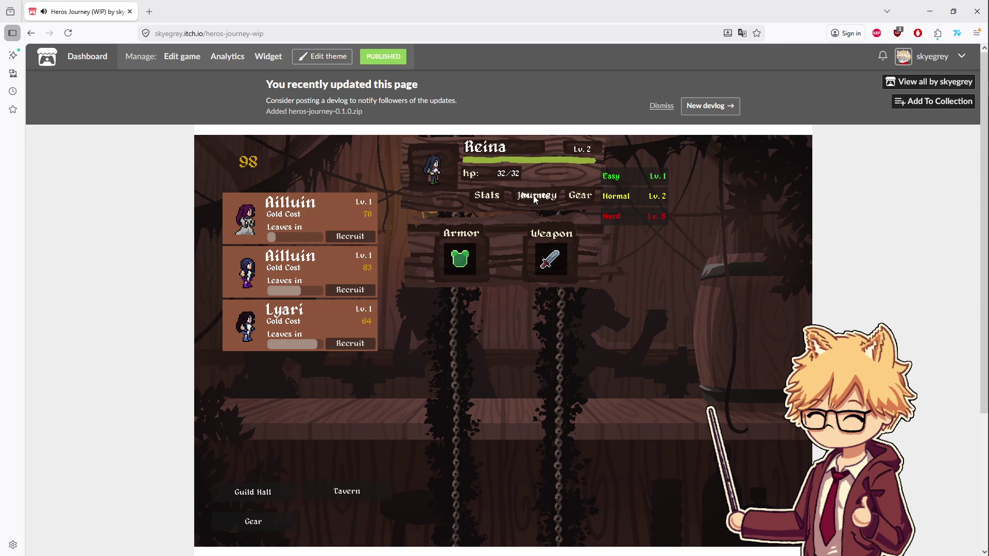
left_click(257, 522)
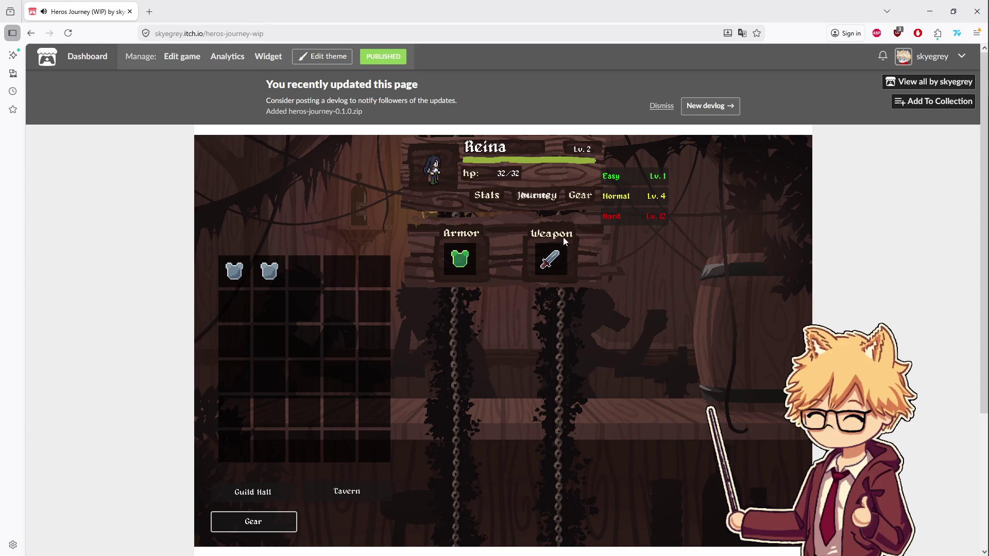
left_click(290, 490)
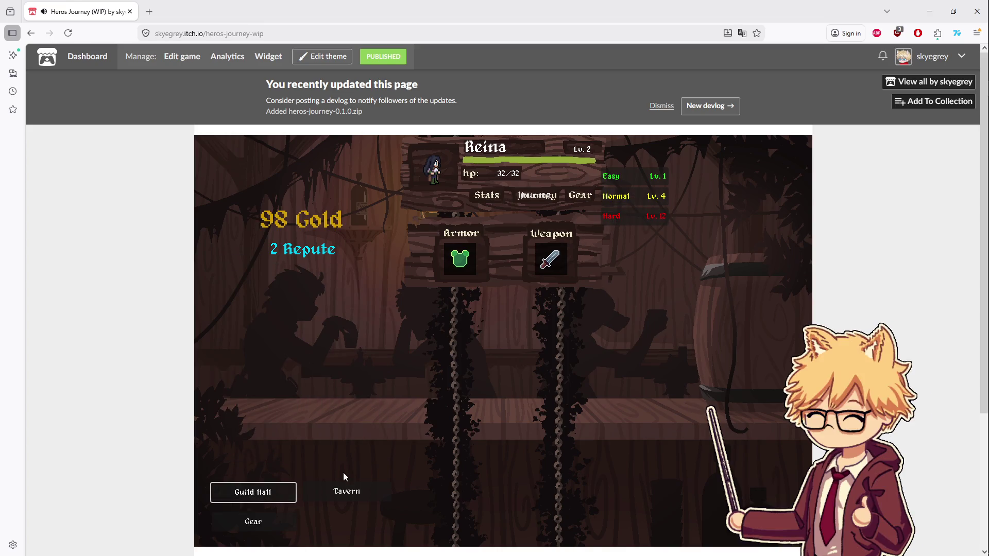
Recruit Ailluin and equip him with an armor piece
left_click(346, 491)
left_click(348, 233)
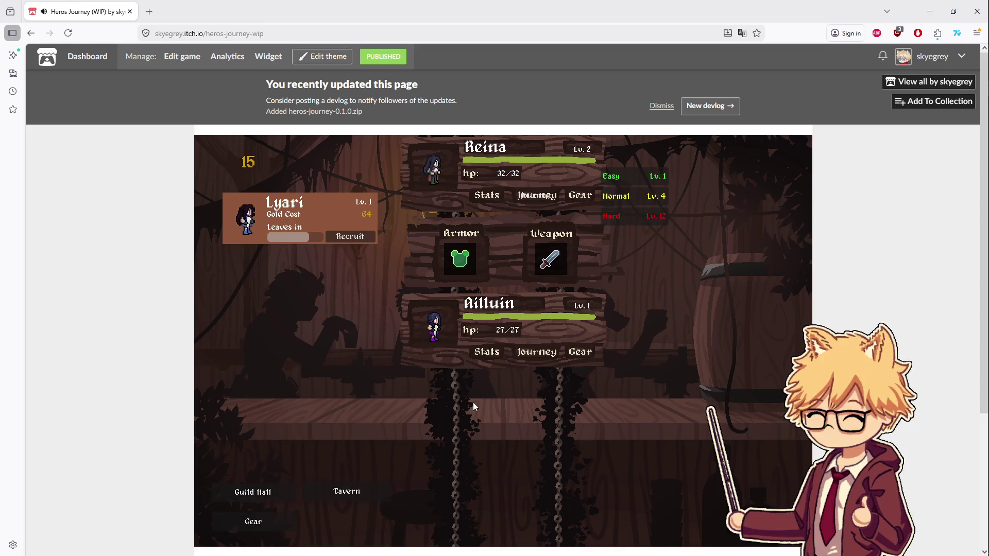
left_click(545, 356)
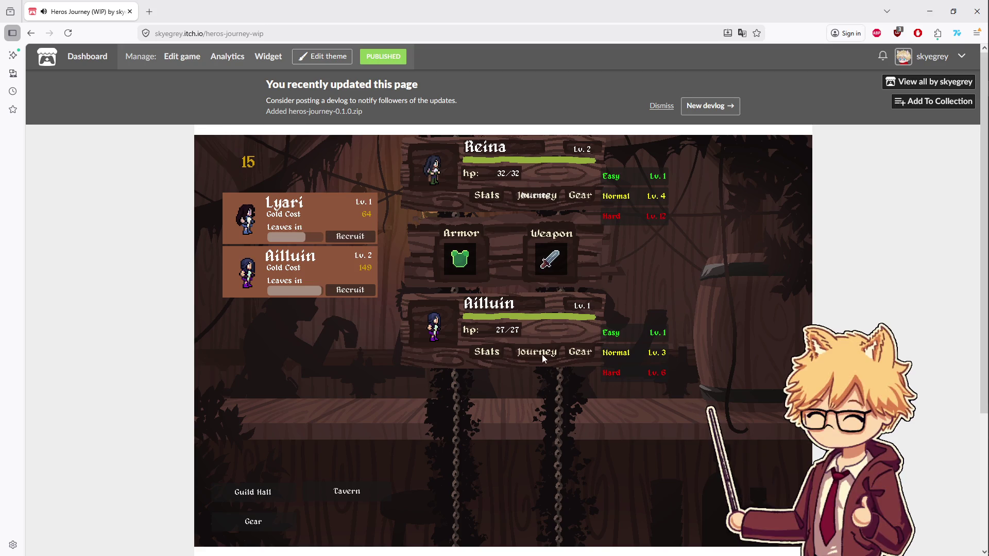
left_click(578, 353)
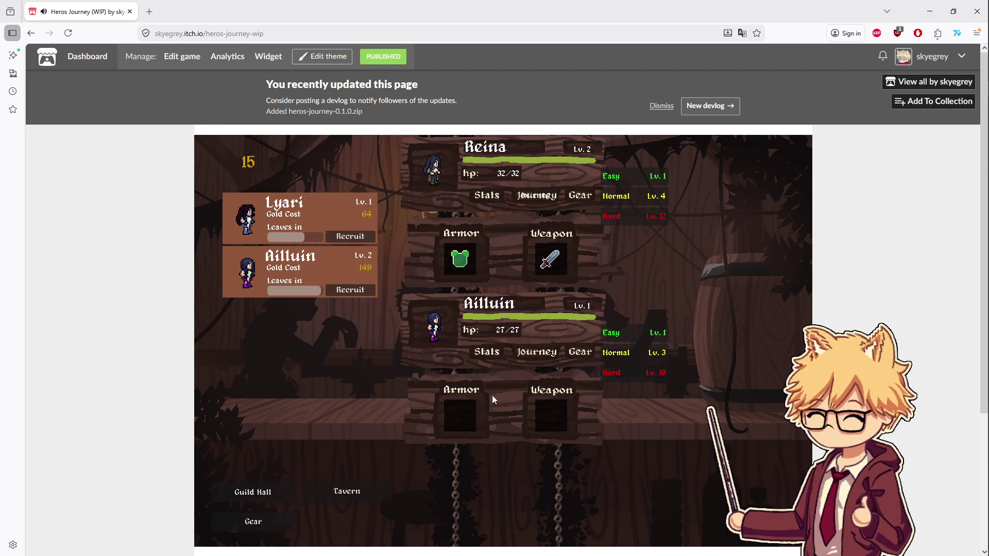
left_click(260, 497)
left_click(314, 484)
left_click(254, 525)
left_click_drag(238, 282, 453, 408)
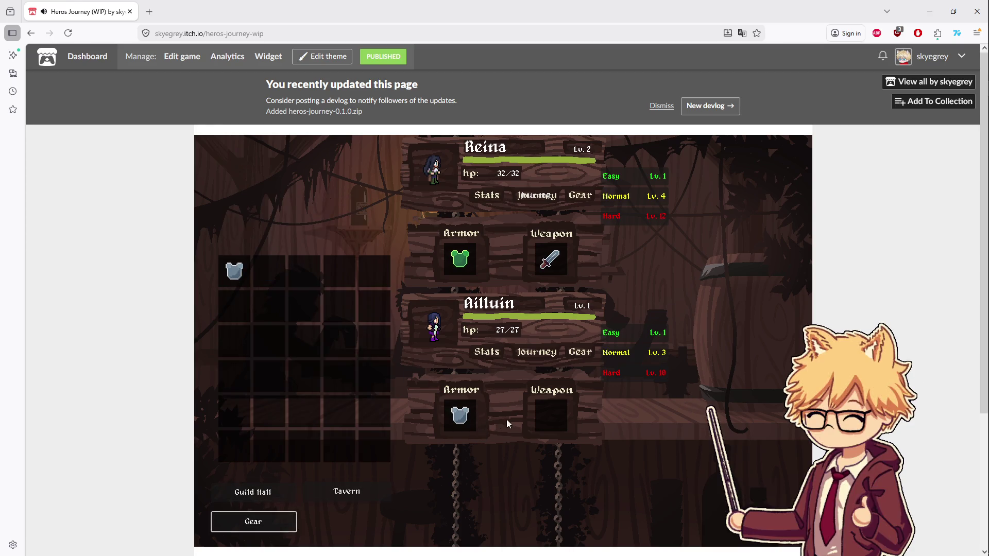
Send Reina and Ailluin on Easy journeys, then leave the game page
left_click(622, 196)
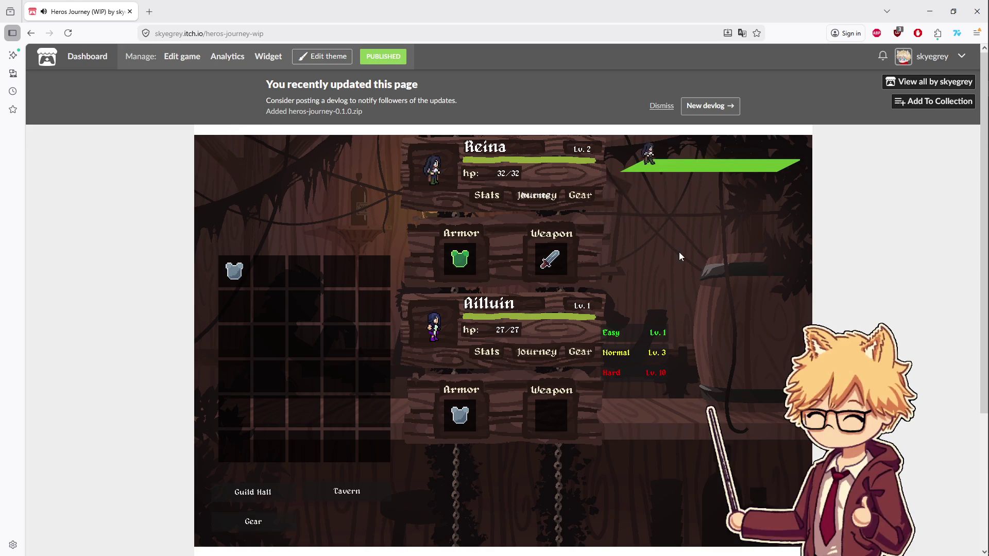
left_click(620, 335)
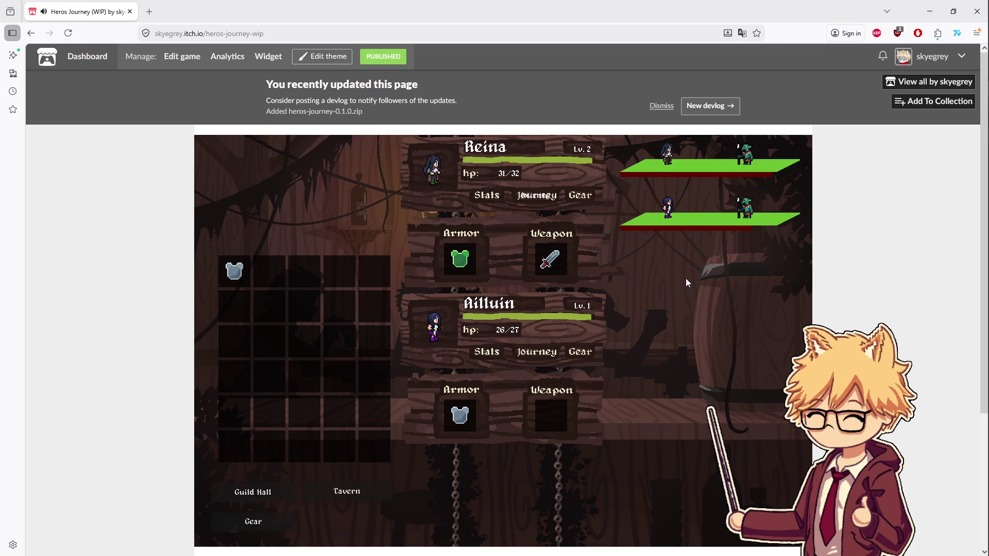
left_click(548, 199)
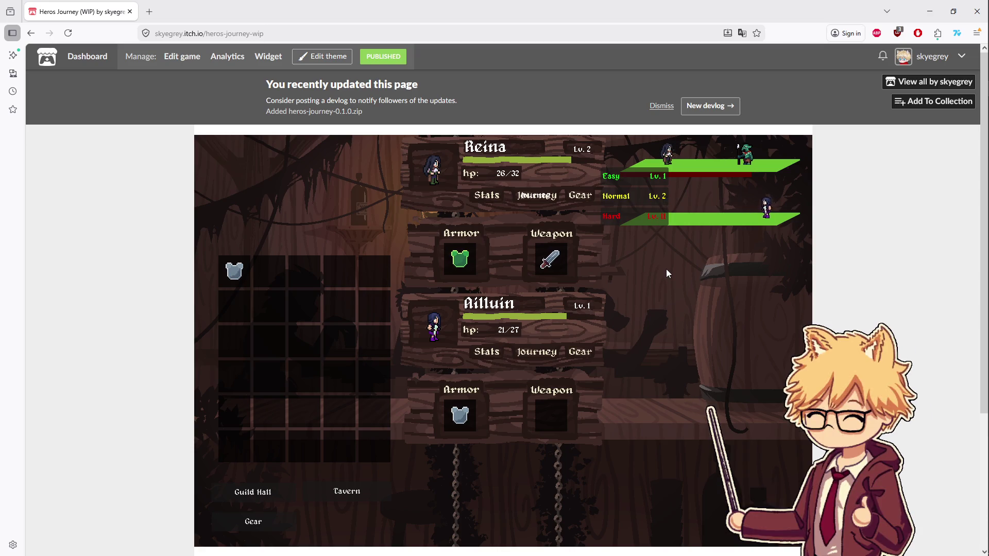
left_click(32, 37)
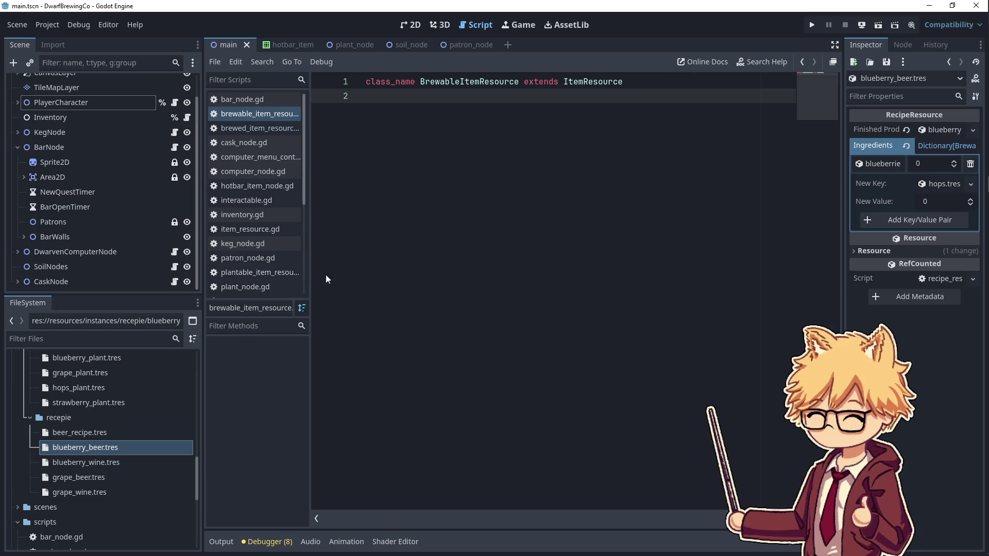
Compare the blueberry_wine and blueberry_beer ingredients, trying blueberries.tres as a new key
scroll(116, 440, "down", 3)
scroll(111, 432, "up", 2)
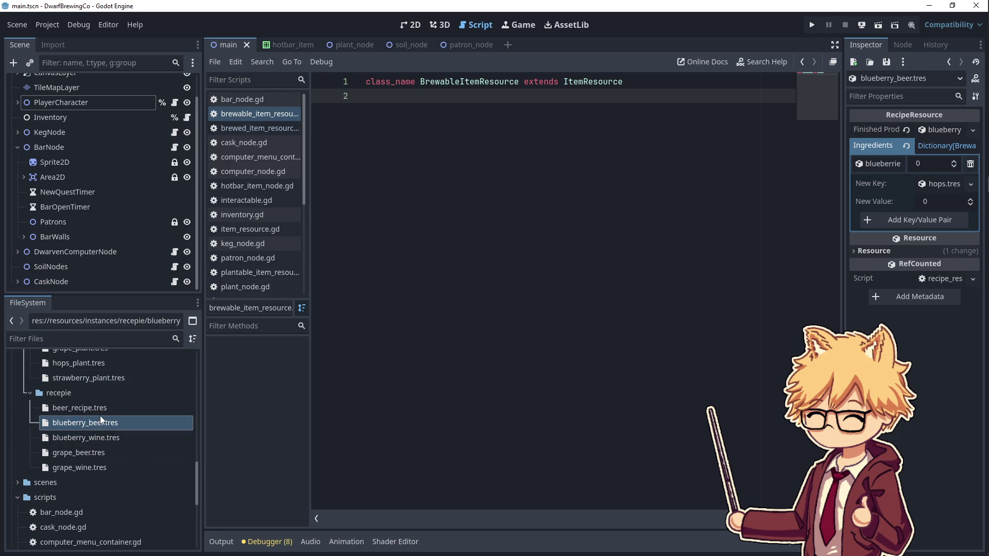
left_click(89, 438)
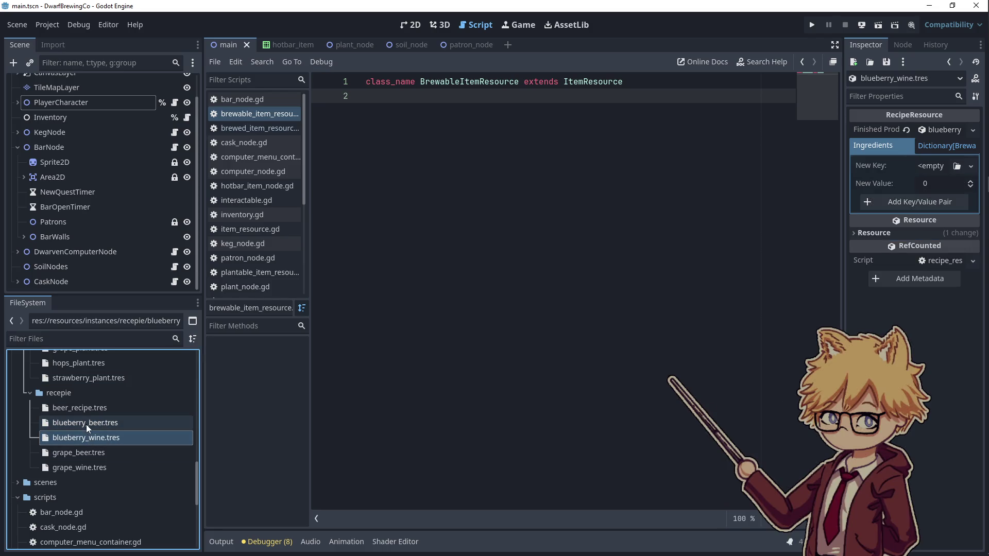
left_click(110, 422)
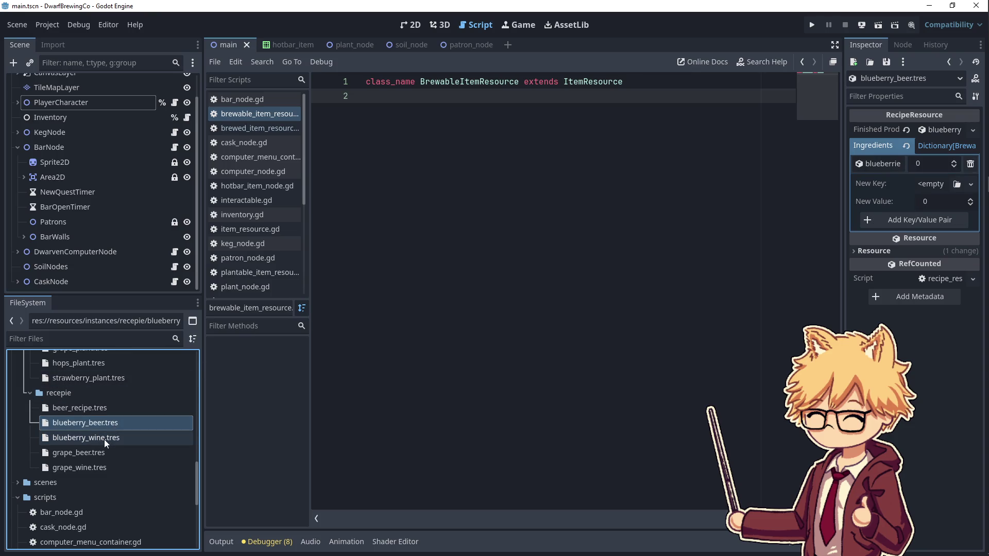
left_click(104, 440)
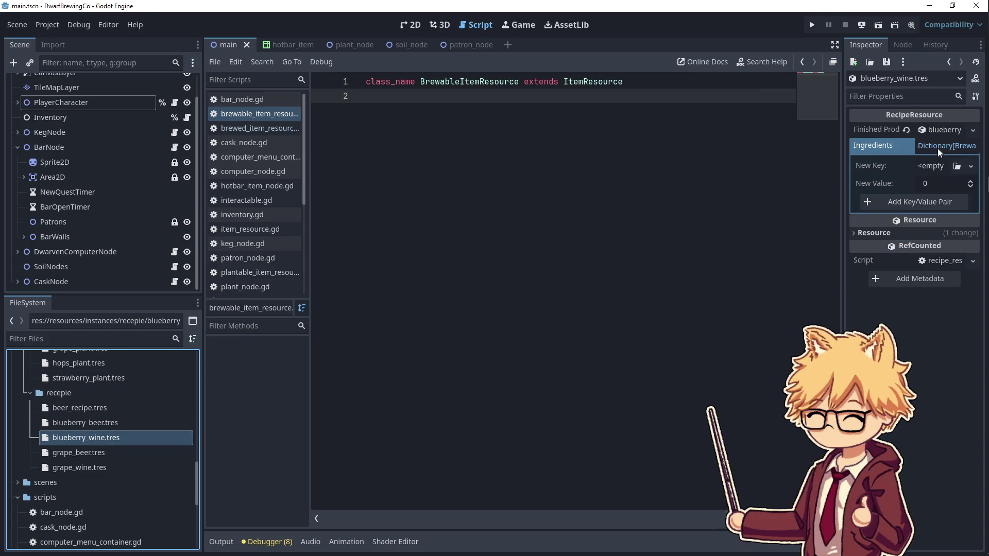
left_click(957, 166)
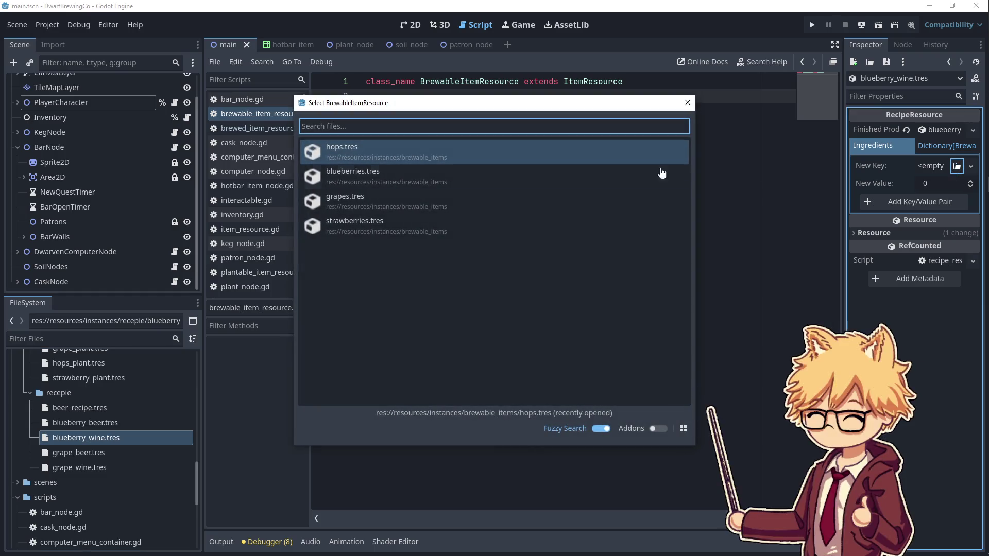
left_click(363, 175)
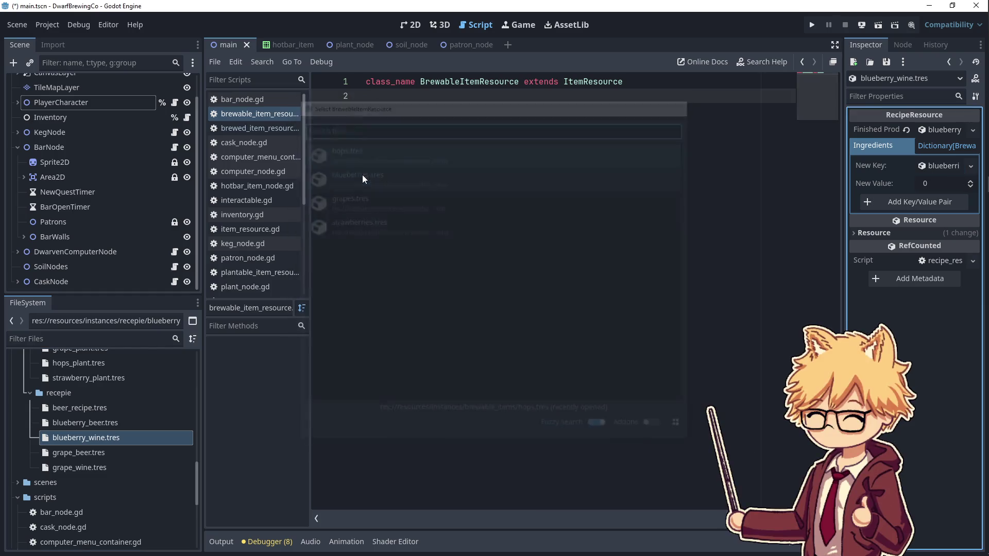
Add hops.tres to the blueberry_beer Ingredients dictionary
left_click(90, 418)
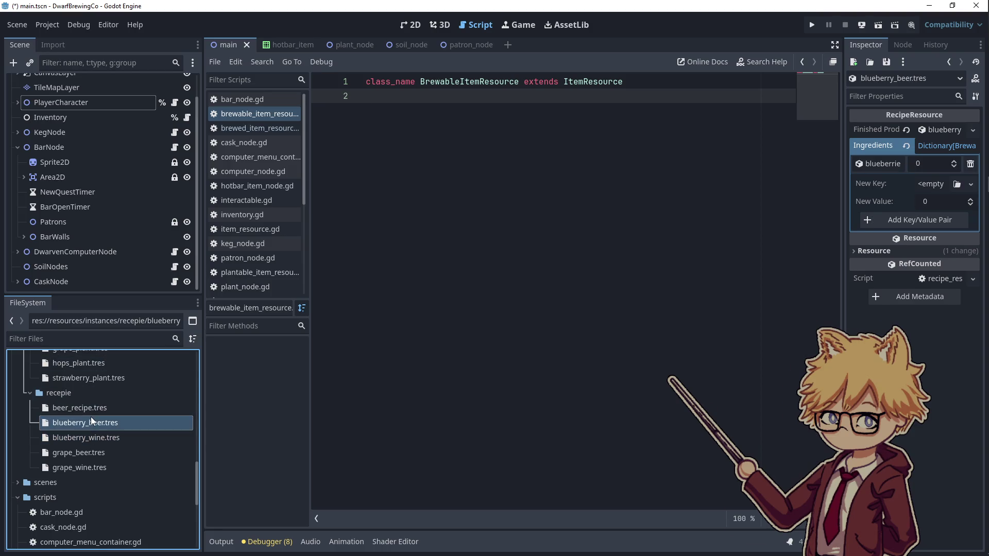
left_click(957, 184)
double_click(392, 181)
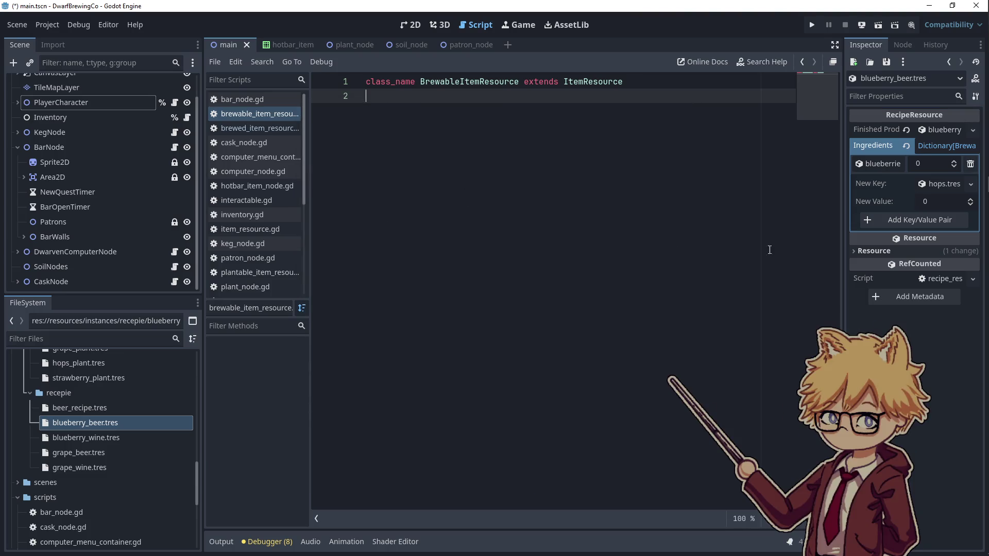
left_click(930, 145)
left_click(929, 146)
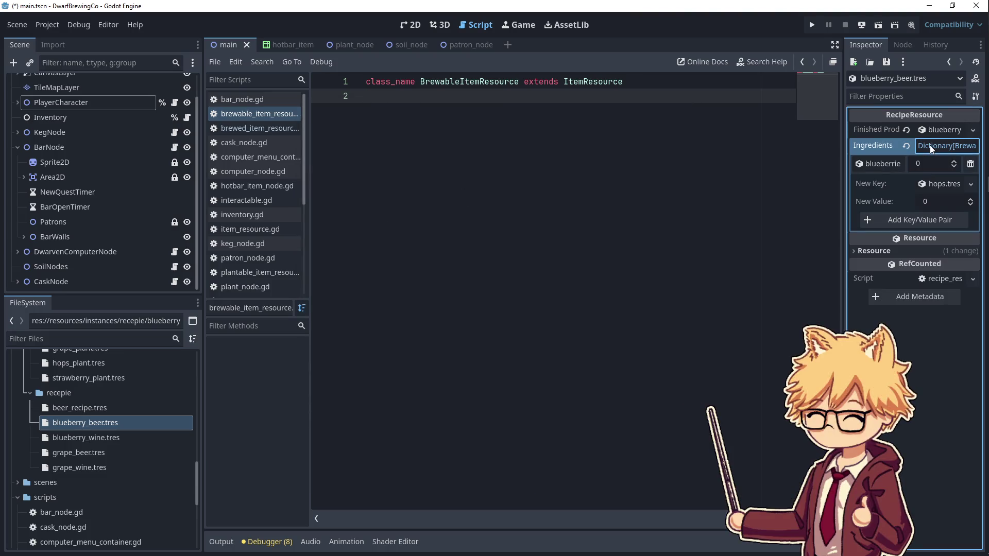
left_click(909, 218)
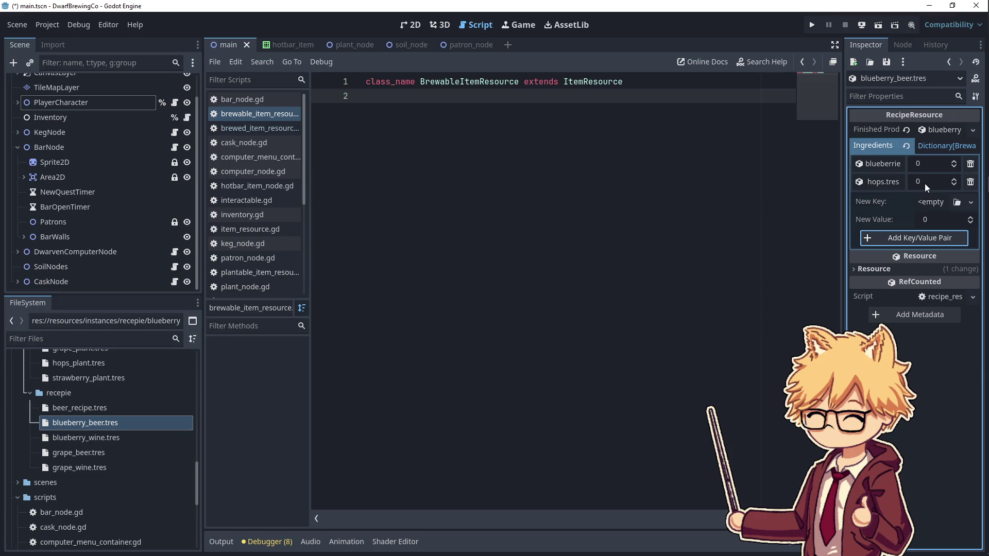
left_click(970, 204)
left_click(861, 193)
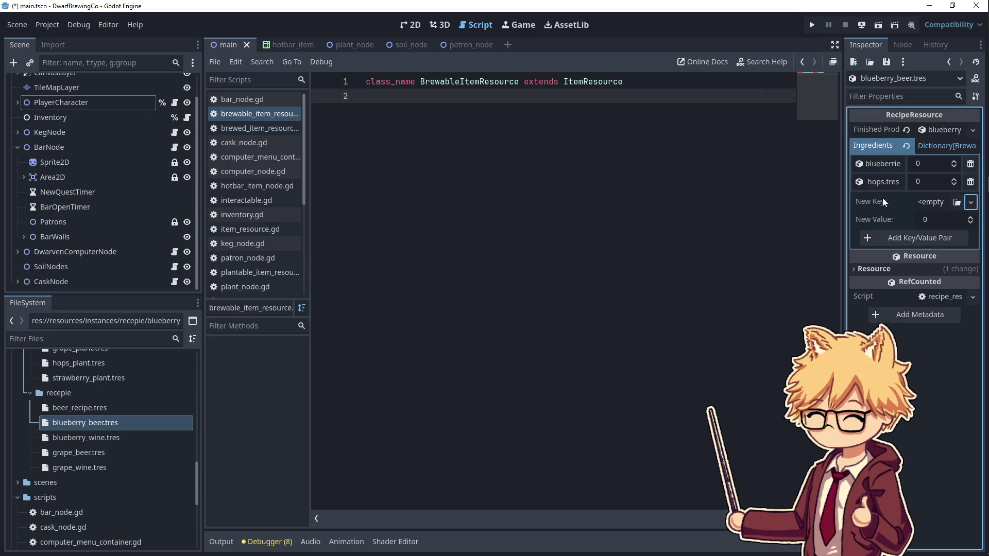
Browse the blueberry_wine, beer_recipe and grape_wine recipes in the recepie folder
left_click(710, 211)
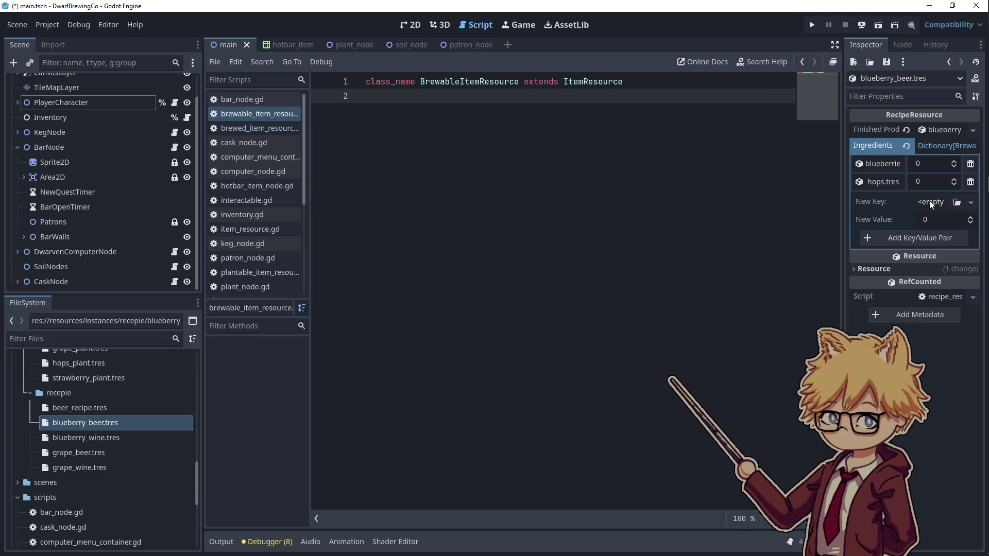
left_click(133, 443)
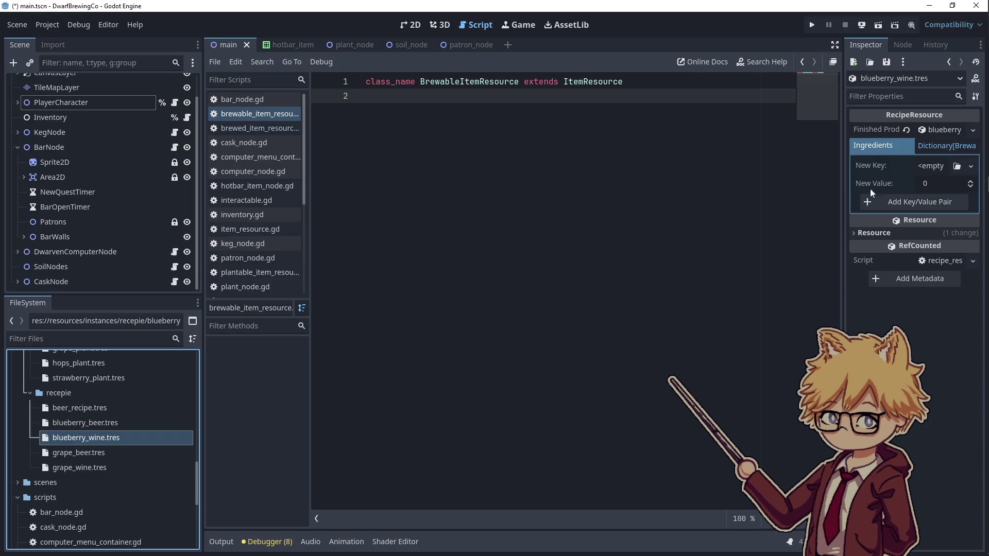
left_click(135, 407)
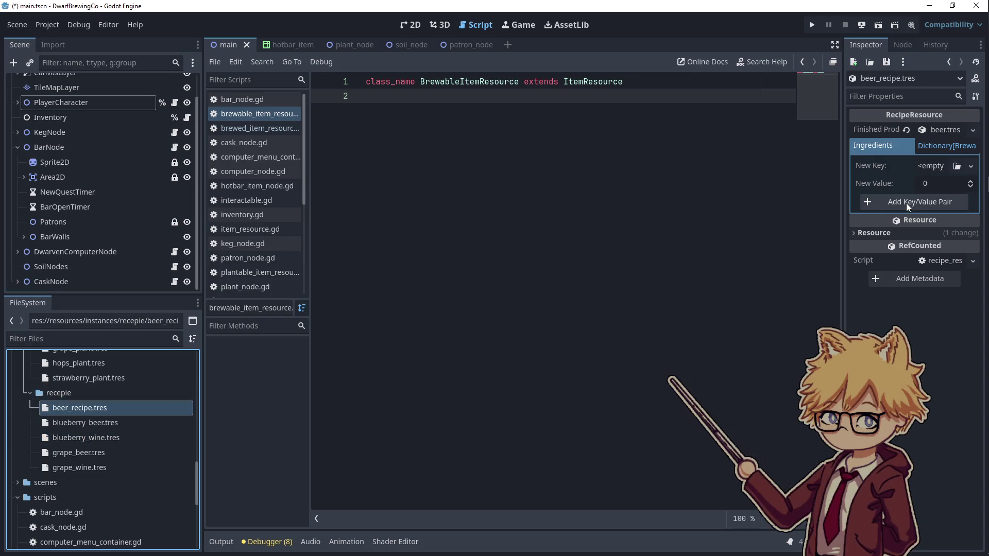
left_click(88, 468)
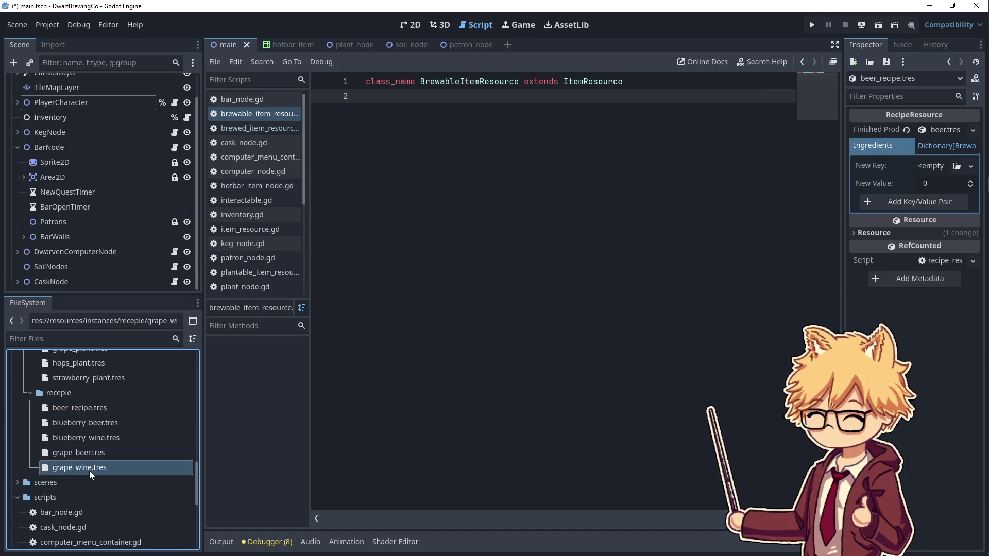
right_click(98, 394)
Create a new recipe resource saved as strawberry_beer.tres in the recepie folder
mouse_move(162, 340)
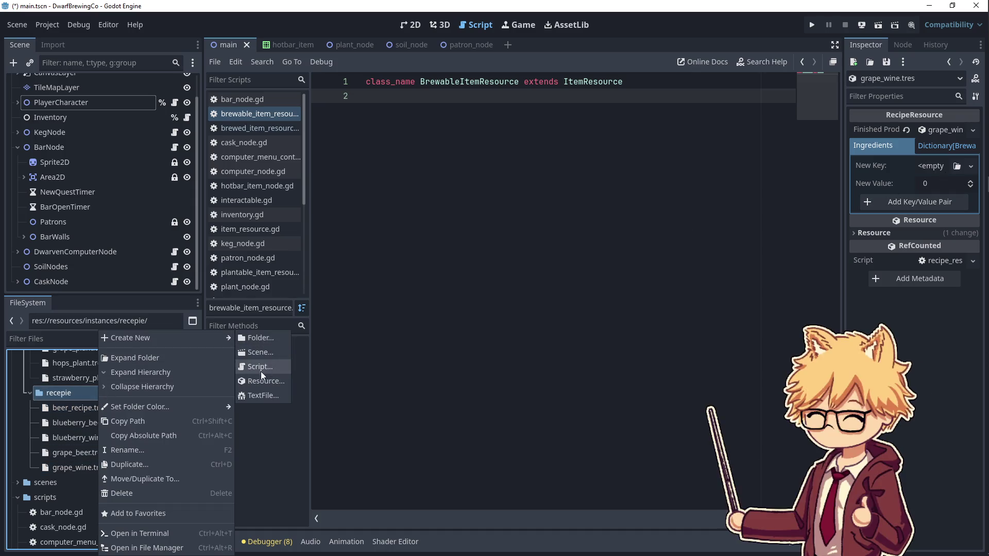
left_click(262, 380)
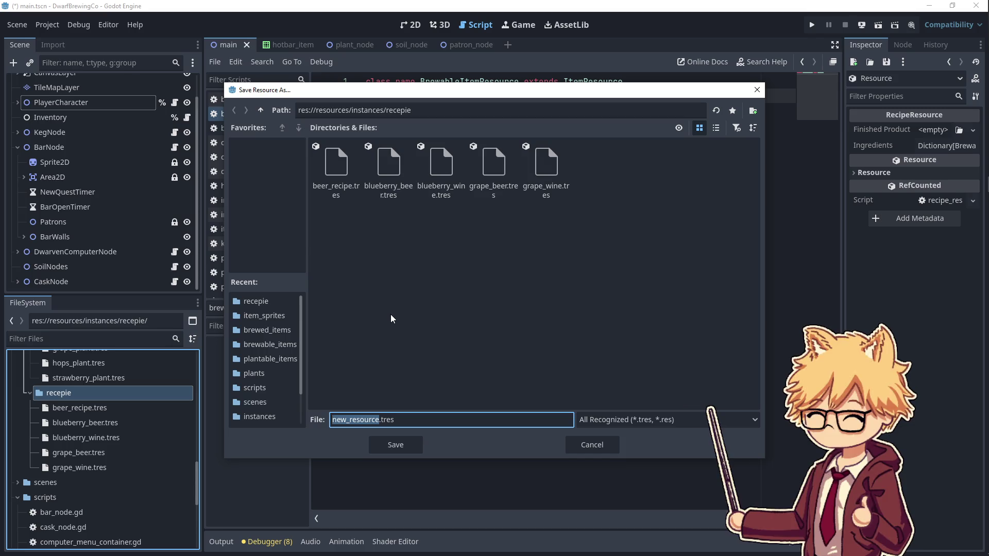
type("strawberr")
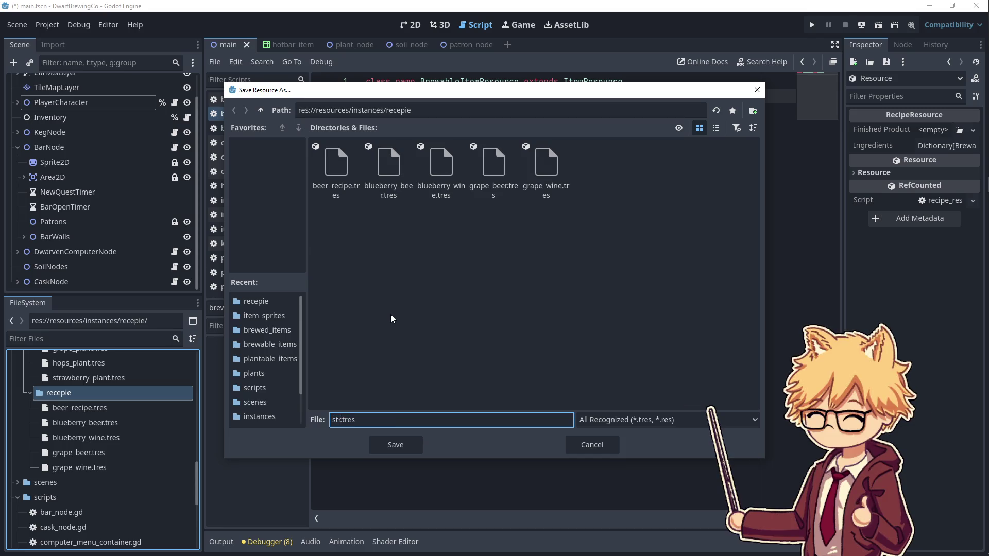
type("y_bee")
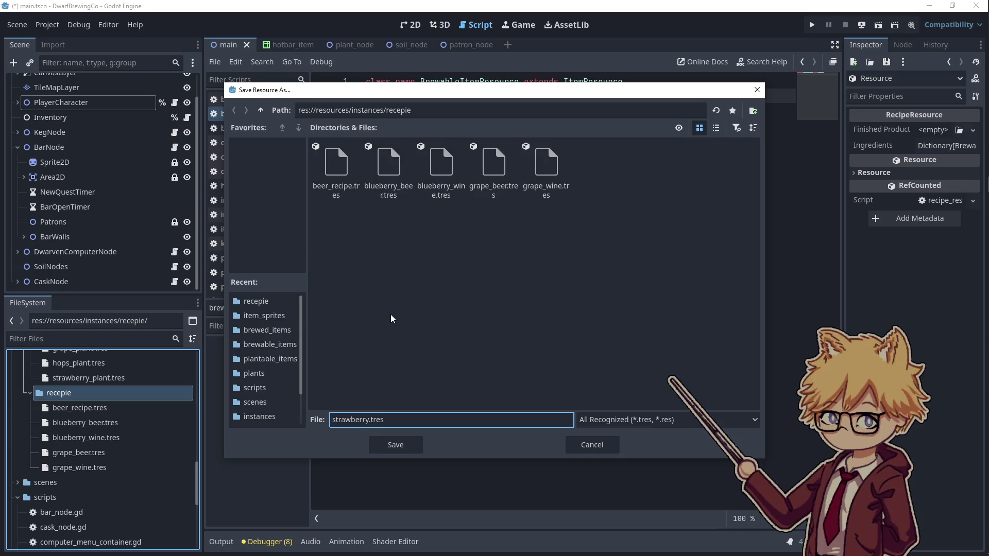
type("r")
key("Return")
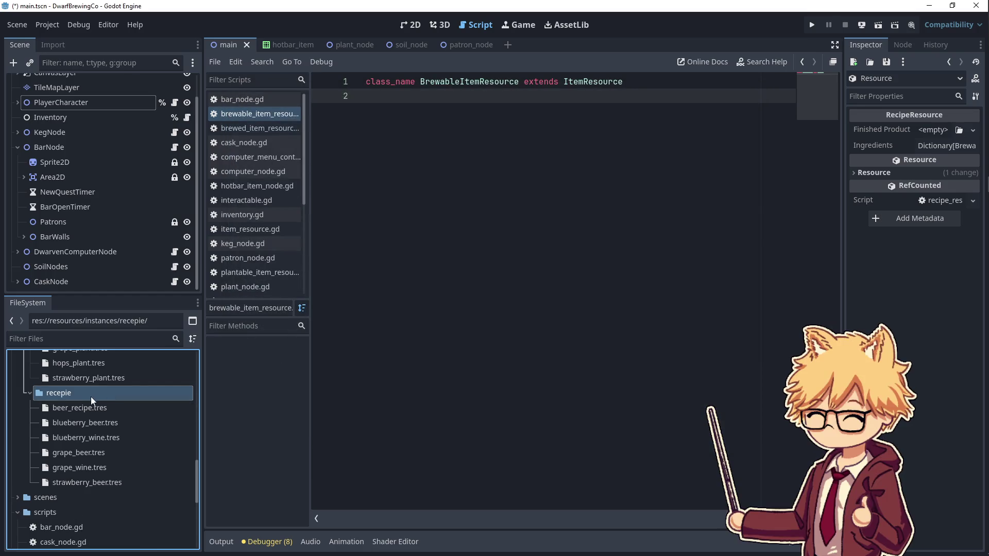
Create a RecipeResource saved as strawberry_wine.tres in the recepie folder
right_click(90, 397)
mouse_move(170, 339)
left_click(251, 375)
type("s")
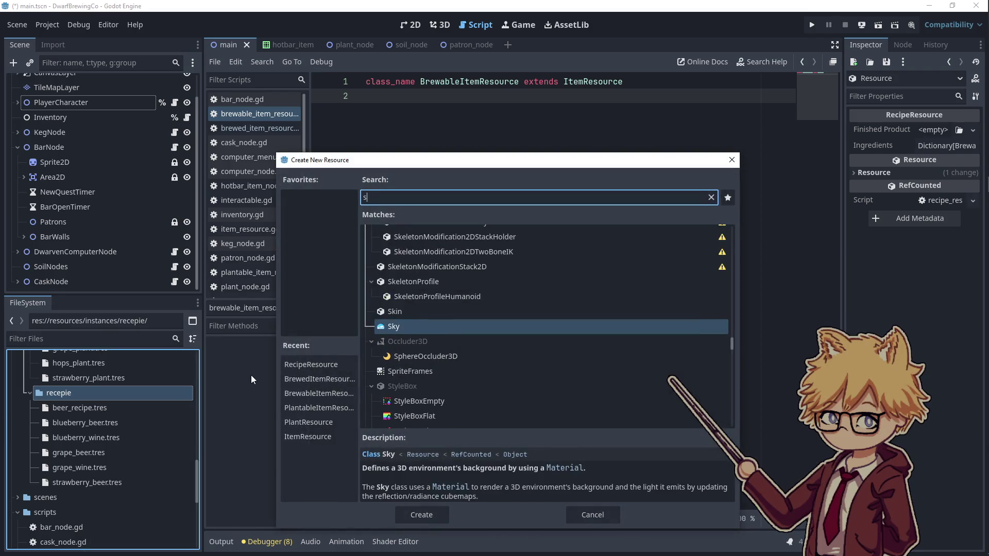
key("BackSpace")
type("rec")
key("Return")
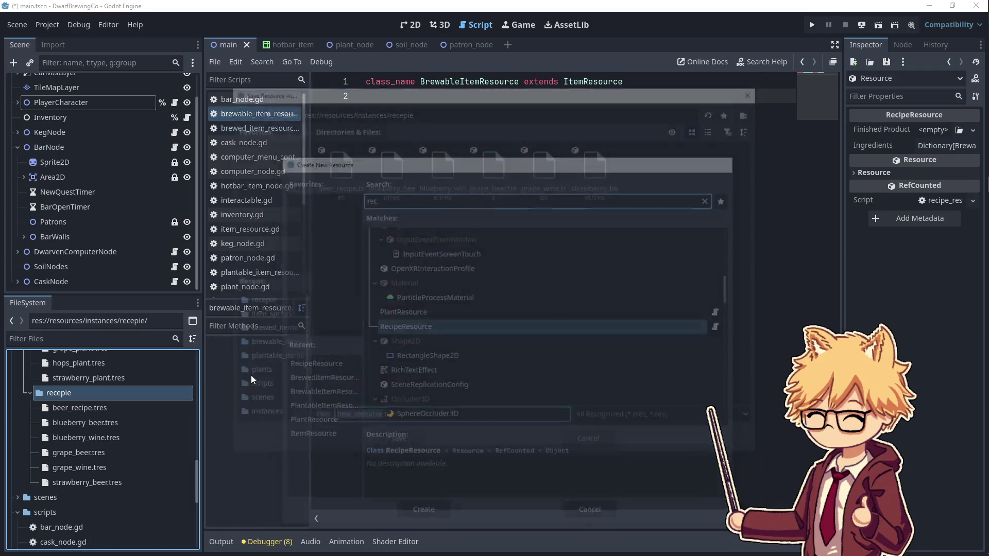
type("strawberry_wine")
key("Return")
left_click(86, 413)
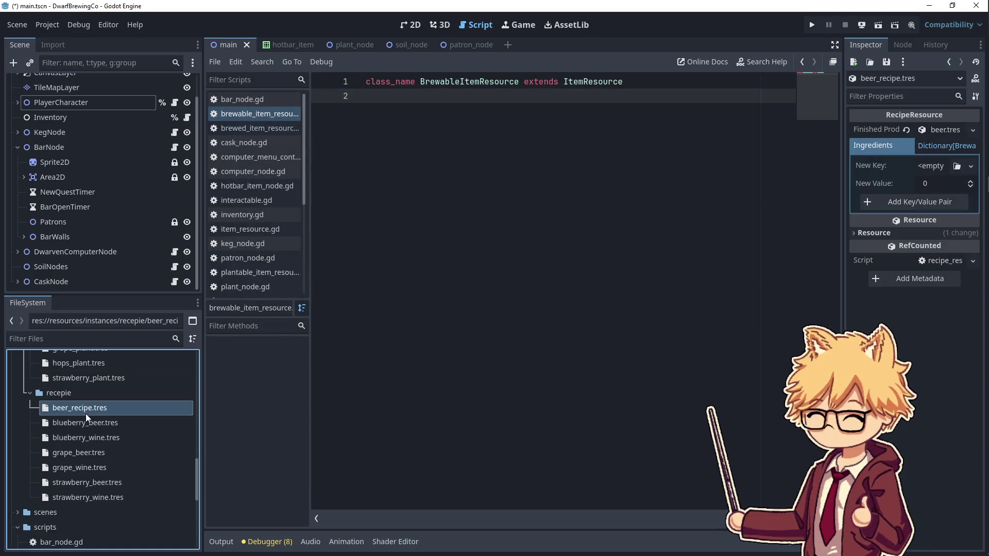
Add hops.tres to beer_recipe's ingredients
left_click(957, 166)
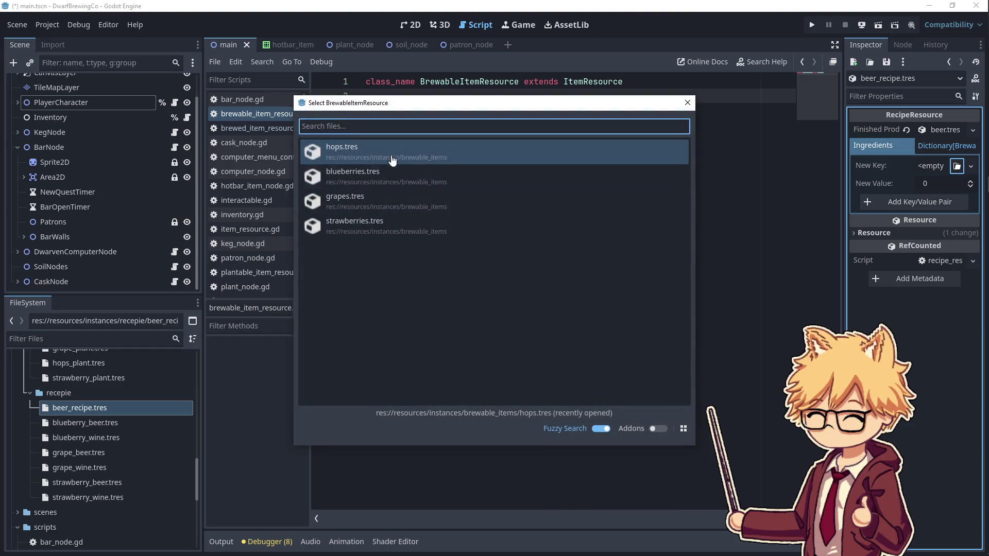
left_click(393, 161)
left_click(923, 200)
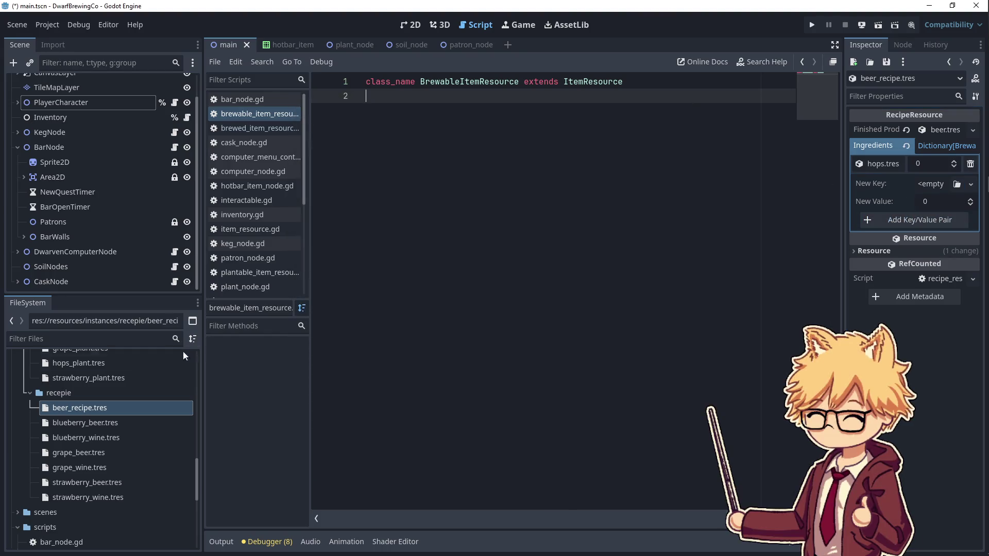
left_click(109, 425)
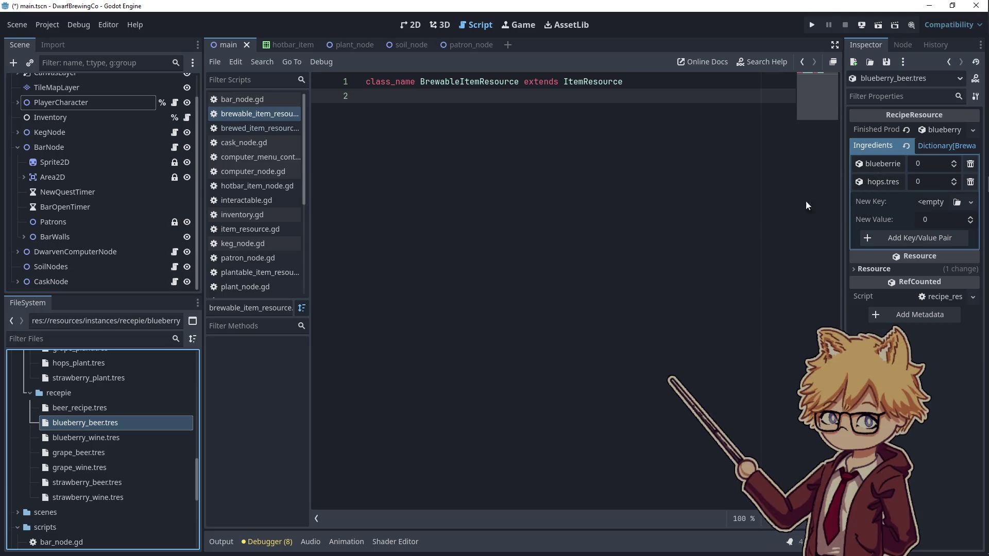
Add blueberries.tres to the blueberry_wine ingredients
left_click(146, 439)
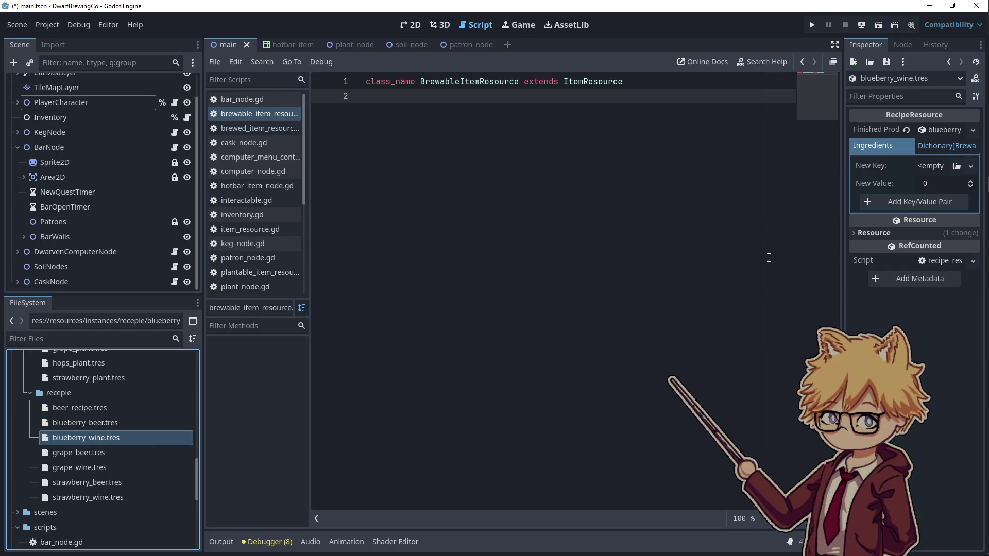
left_click(957, 166)
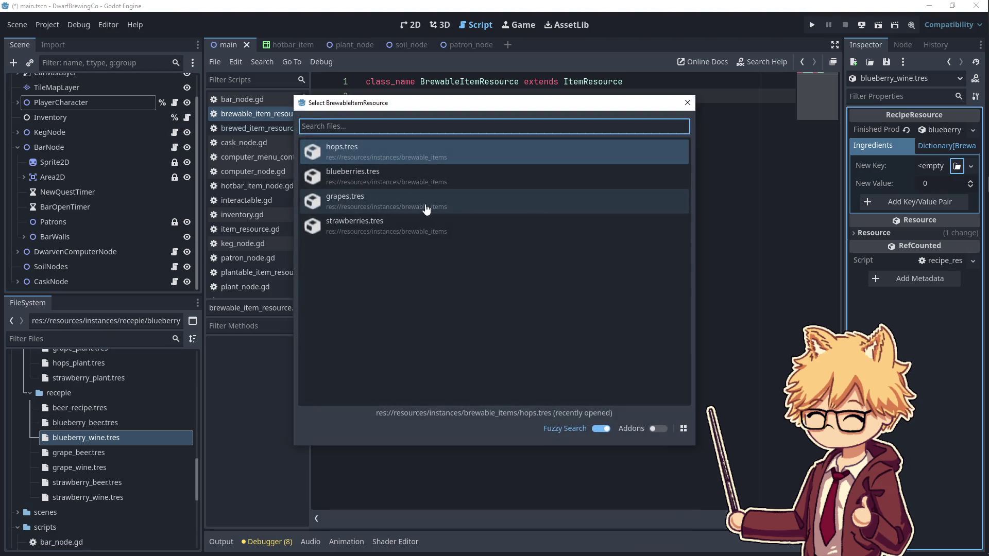
left_click(407, 176)
left_click(945, 201)
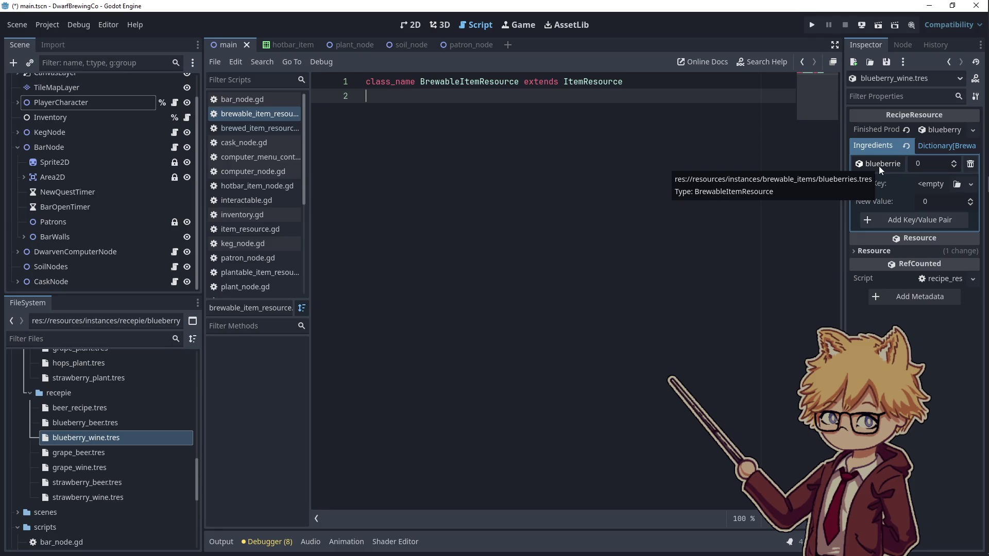
scroll(104, 476, "up", 5)
scroll(80, 383, "up", 2)
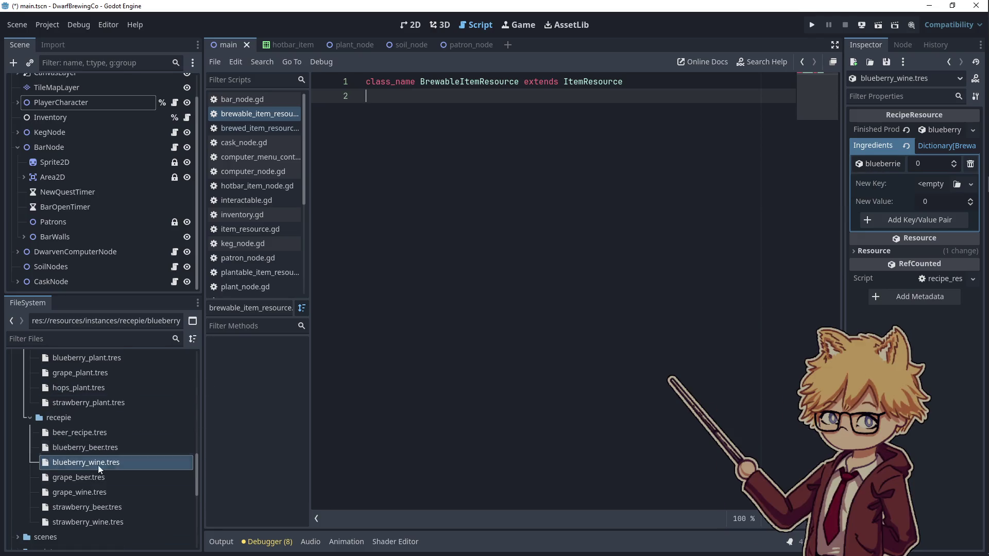
Review the grape_beer, beer_recipe, blueberry_beer and blueberry_wine recipes in turn
left_click(98, 477)
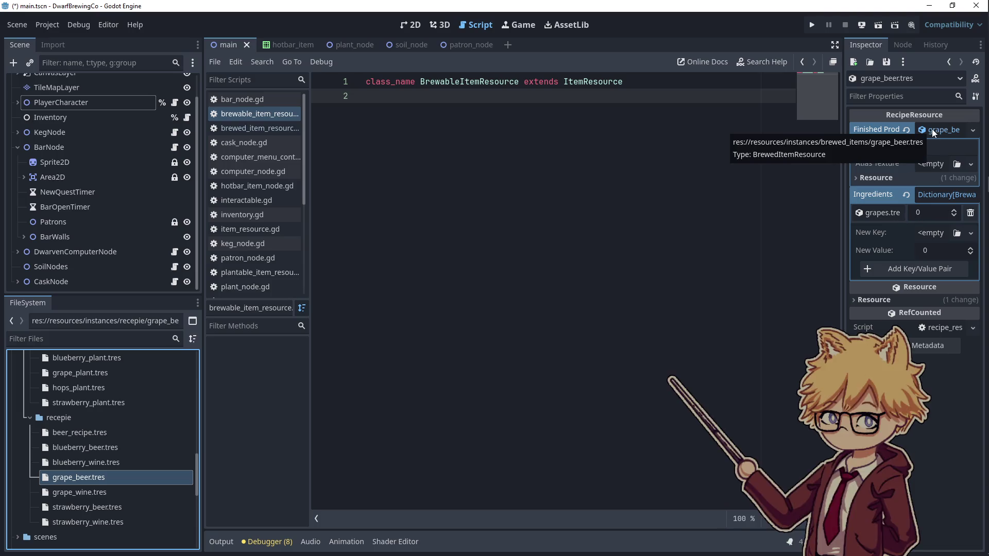
left_click(122, 437)
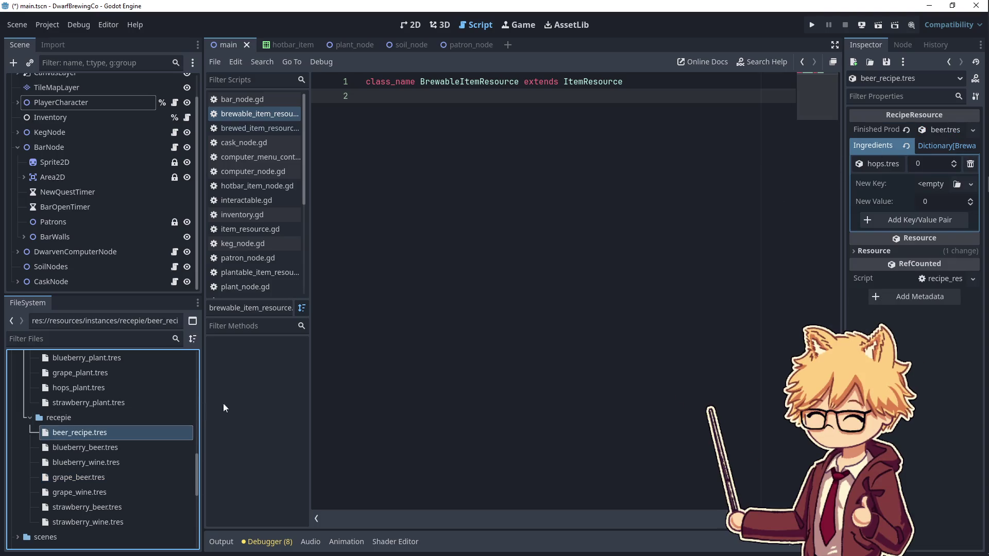
left_click(113, 447)
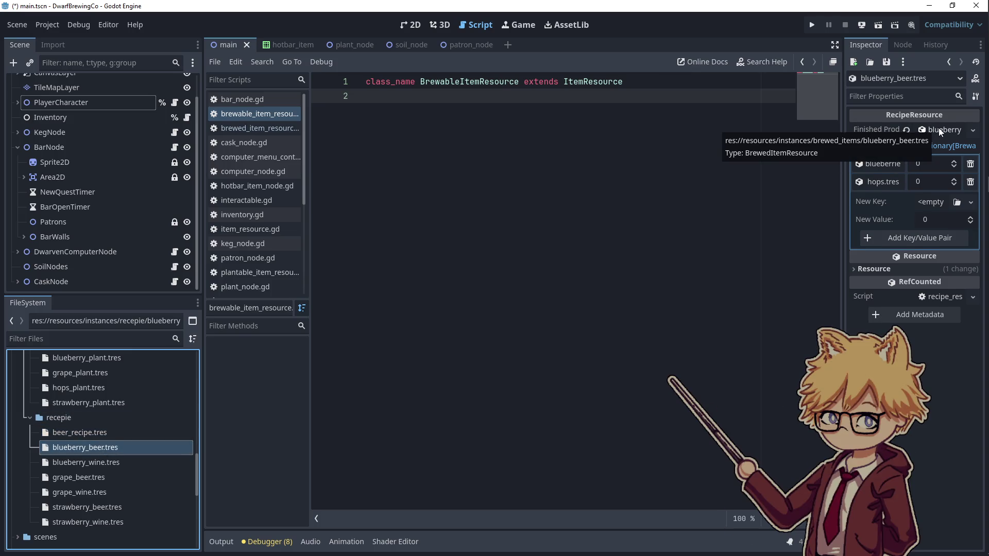
key("Down")
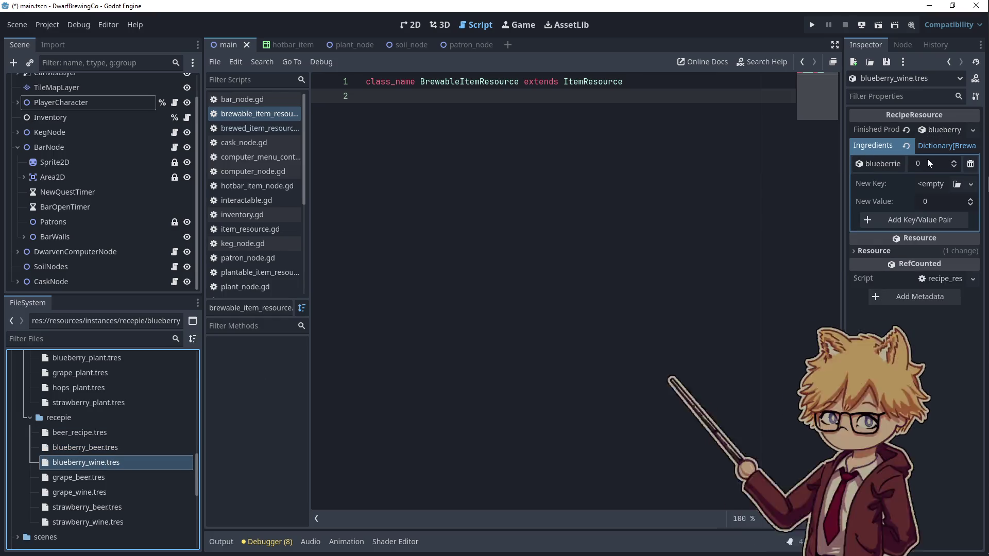
key("Down")
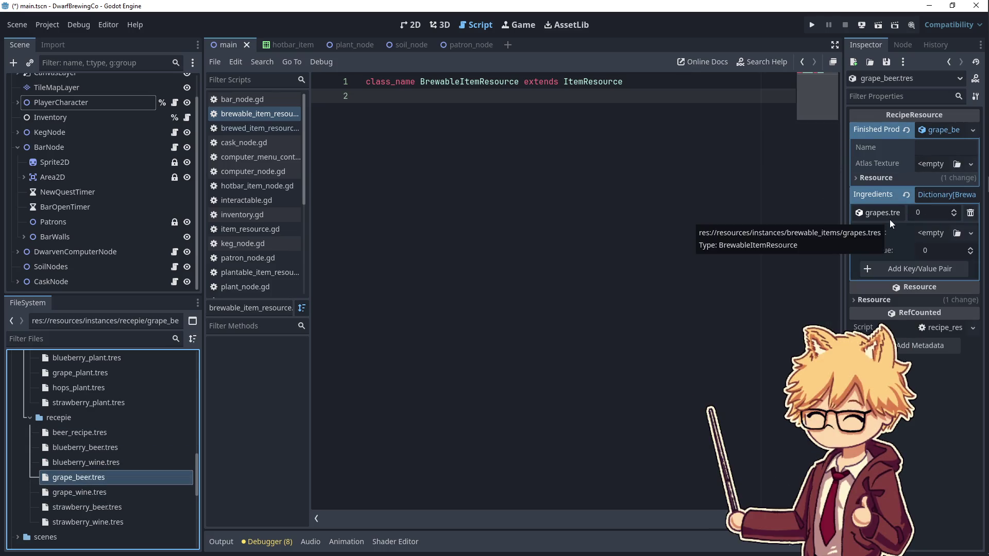
Add hops.tres to grape_beer's ingredients
left_click(944, 240)
double_click(354, 175)
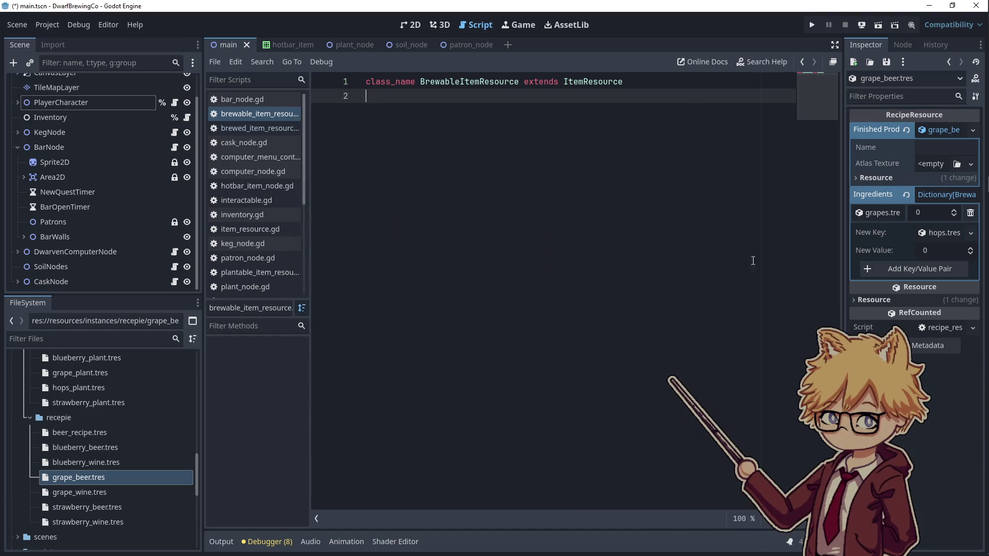
left_click(899, 269)
left_click(79, 495)
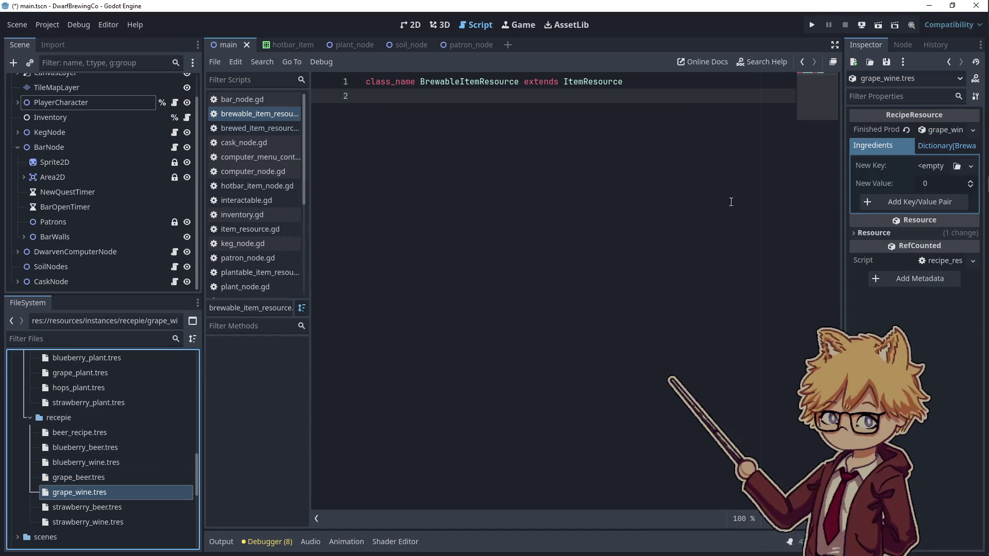
key("Down")
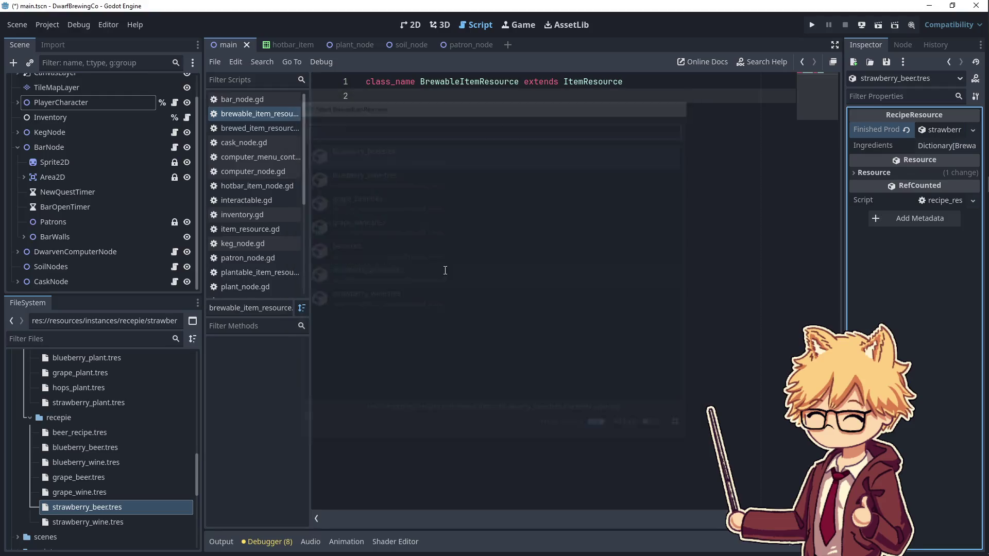
Add strawberries and hops to the strawberry_beer recipe's ingredients
left_click(935, 147)
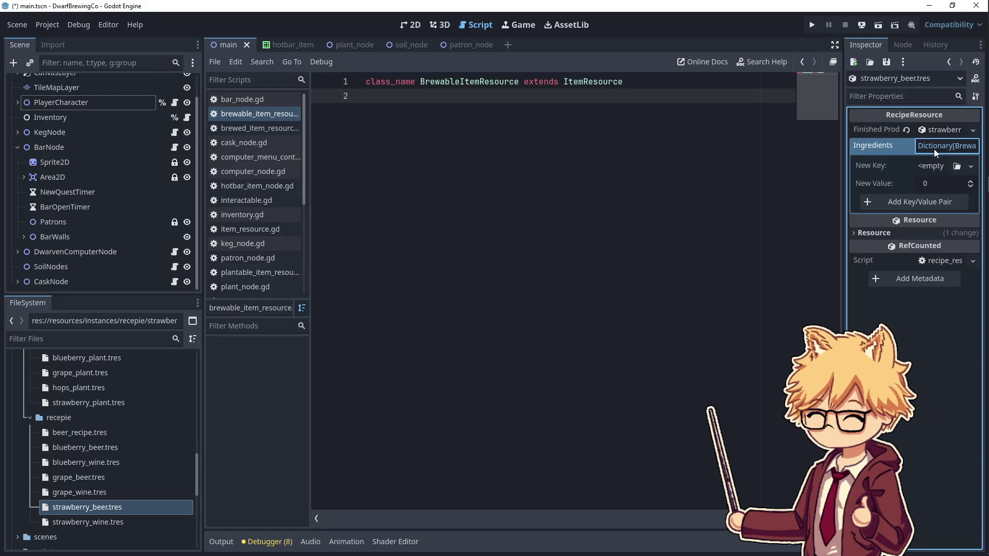
left_click(957, 166)
left_click(376, 226)
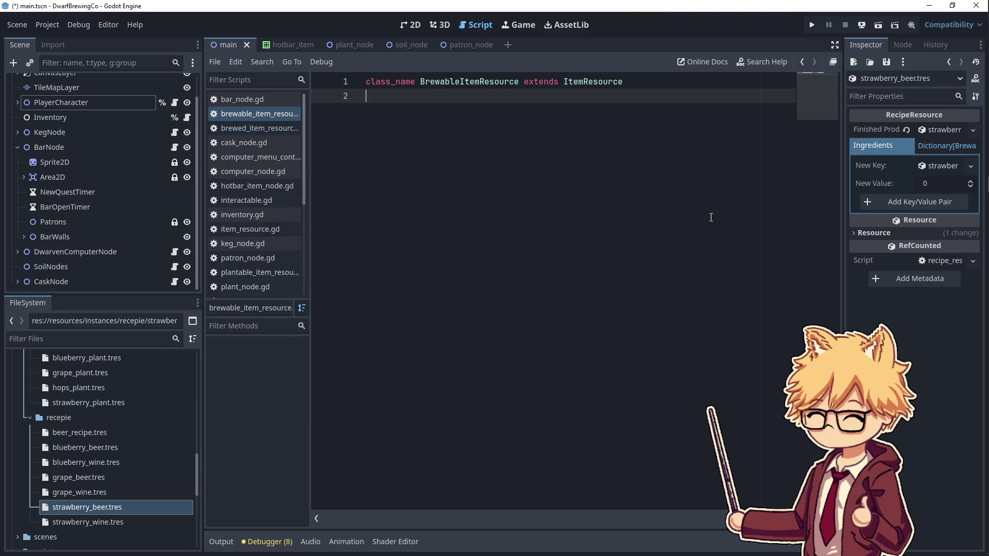
left_click(954, 201)
left_click(956, 185)
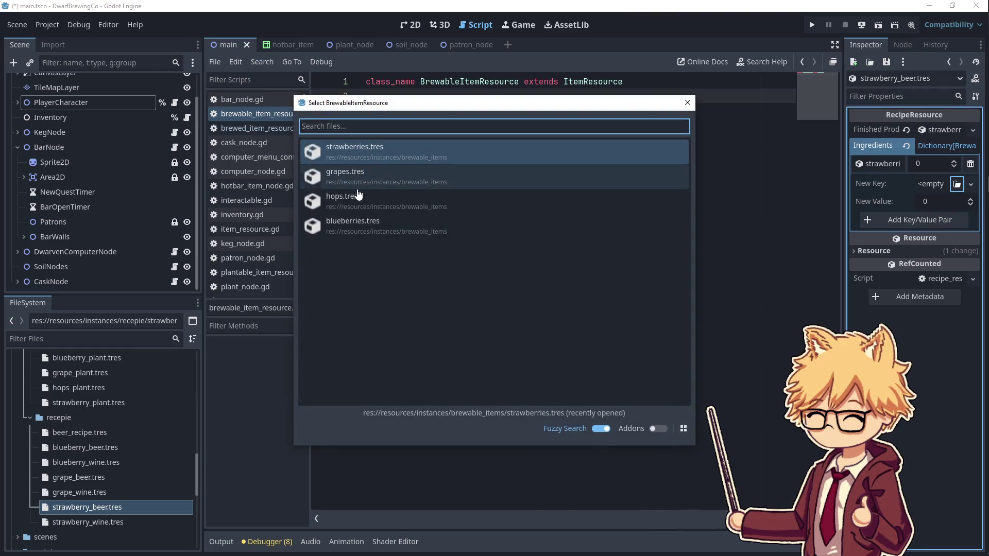
double_click(361, 194)
Make strawberry_wine produce strawberry wine from strawberries, and save
left_click(83, 522)
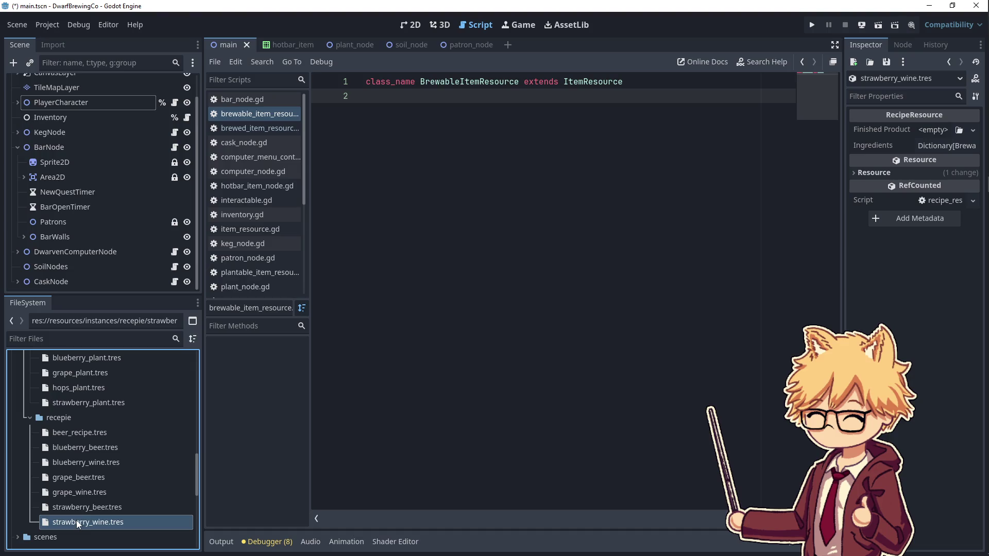
left_click(957, 131)
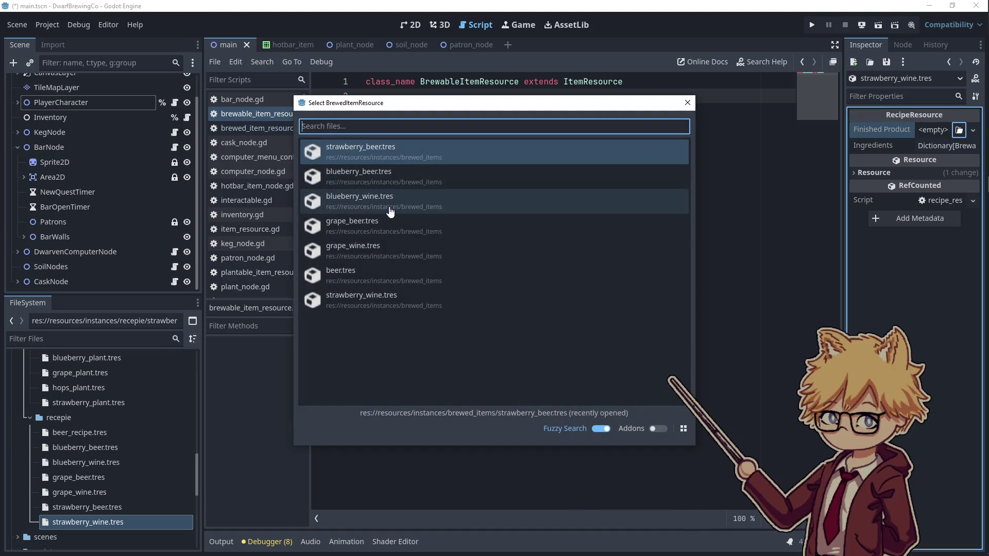
double_click(369, 302)
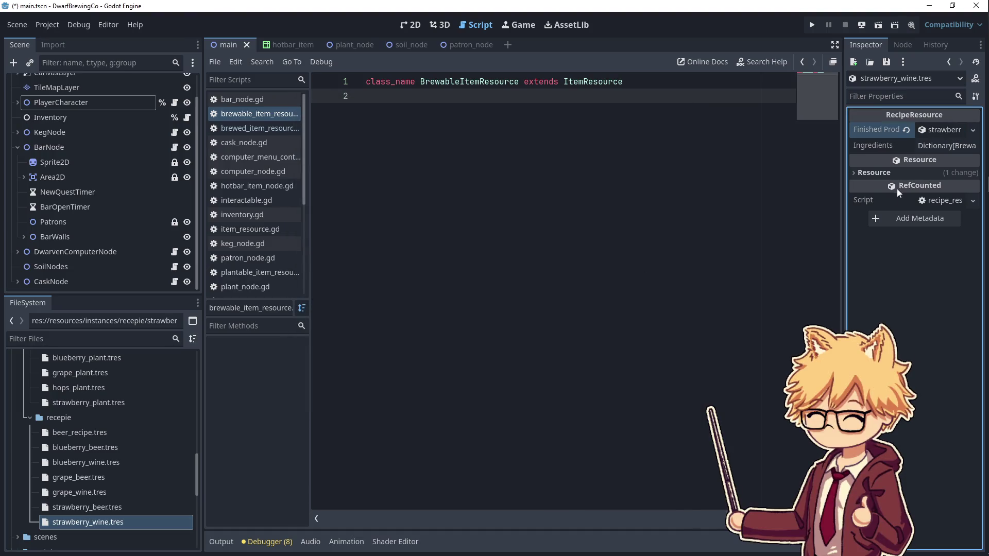
left_click(935, 173)
left_click(937, 146)
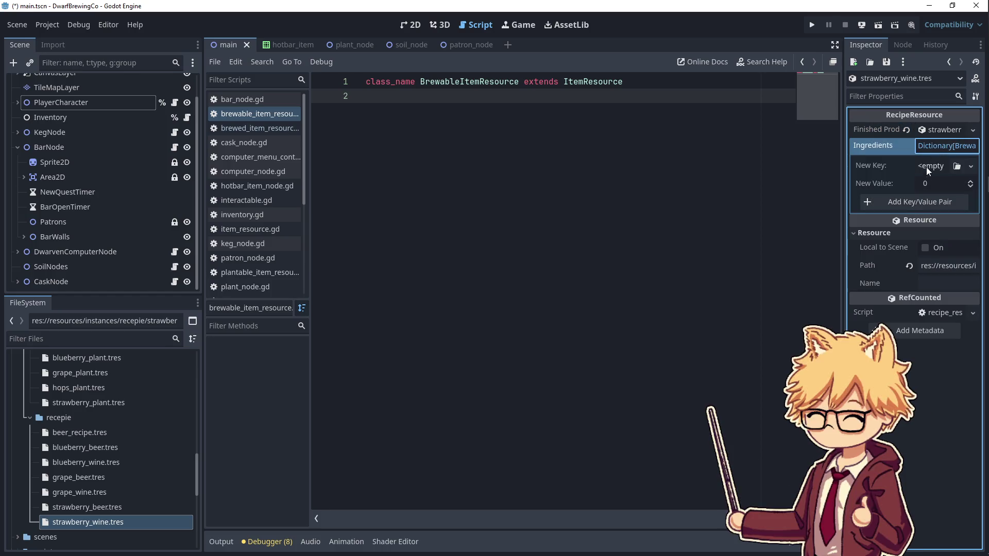
left_click(957, 166)
double_click(364, 188)
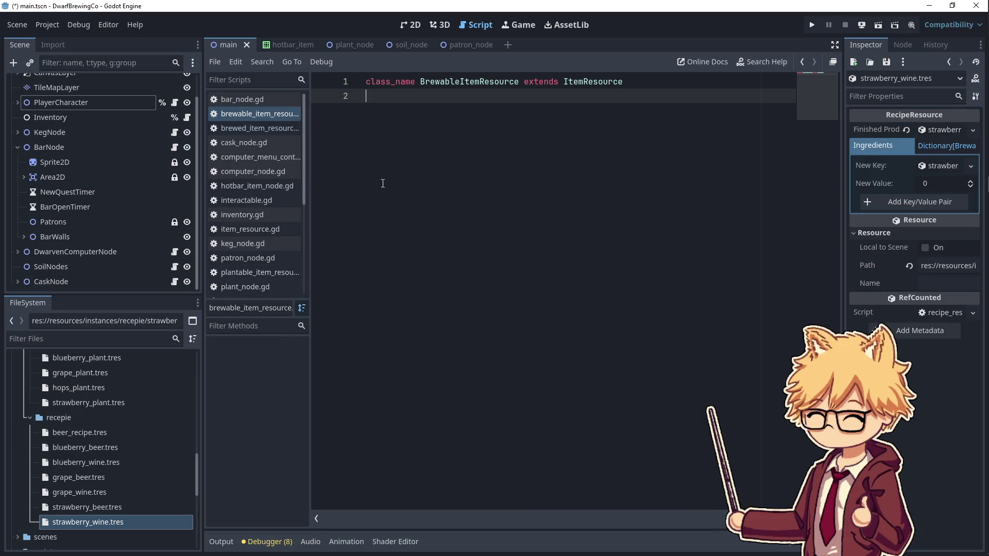
left_click(922, 204)
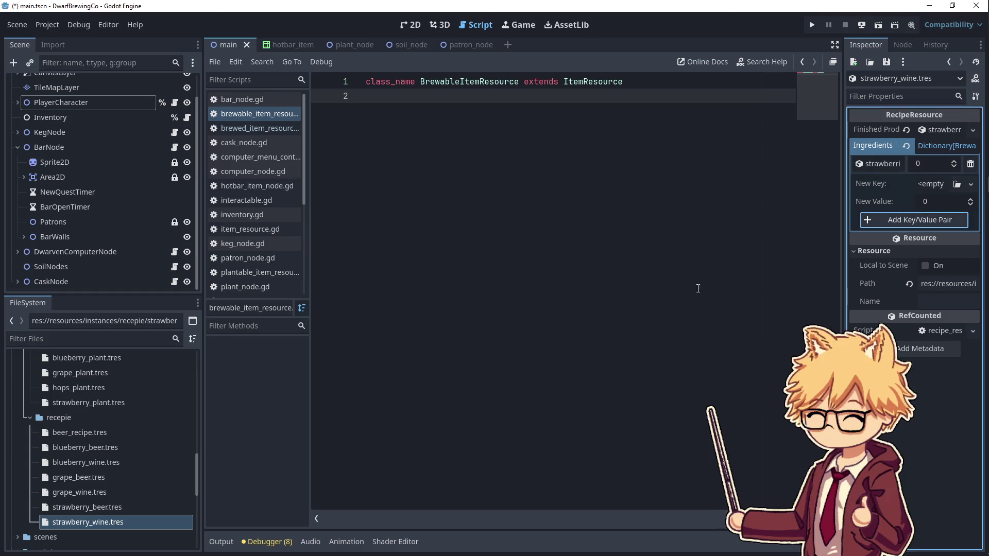
key("ctrl+s")
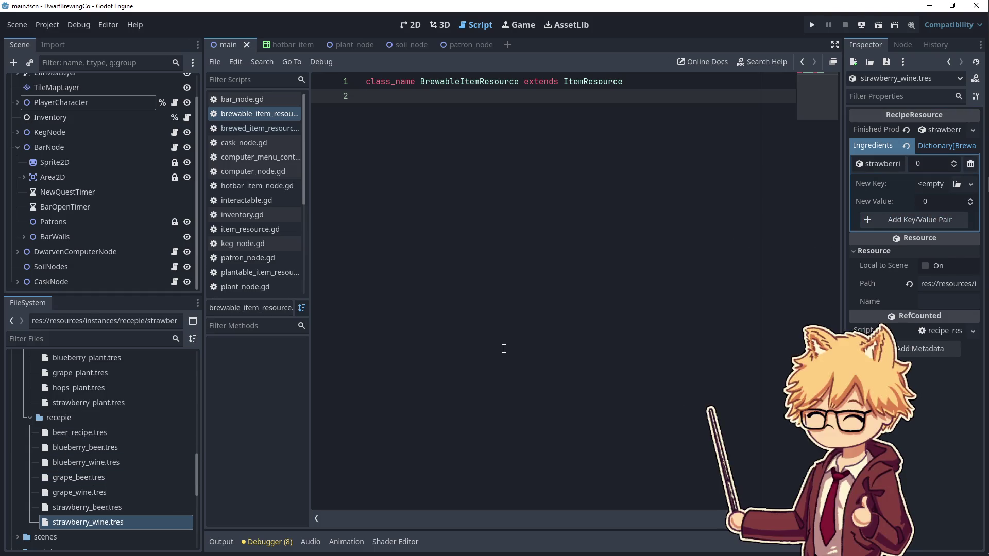
Review the strawberry beer, grape wine and grape beer recipes' products and ingredients
left_click(138, 504)
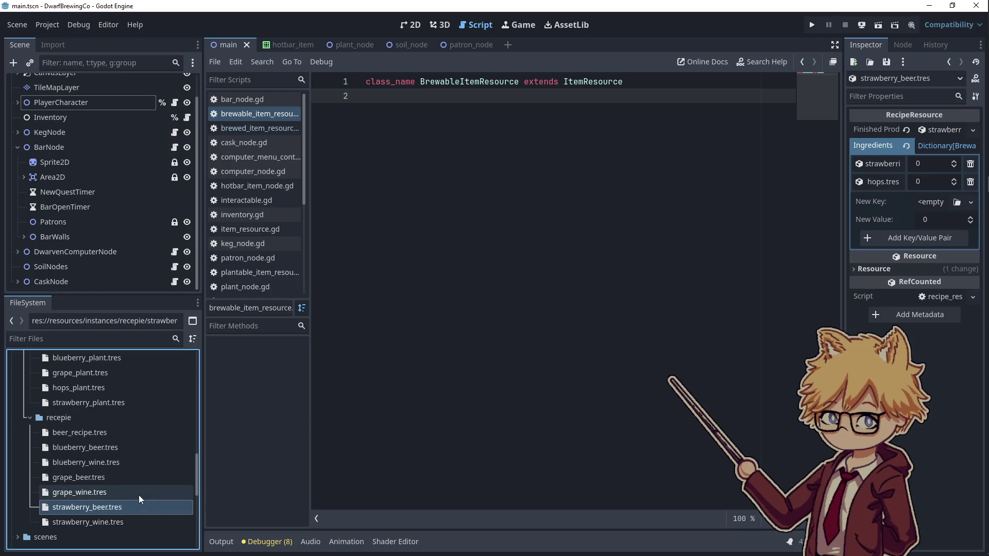
left_click(131, 491)
left_click(129, 477)
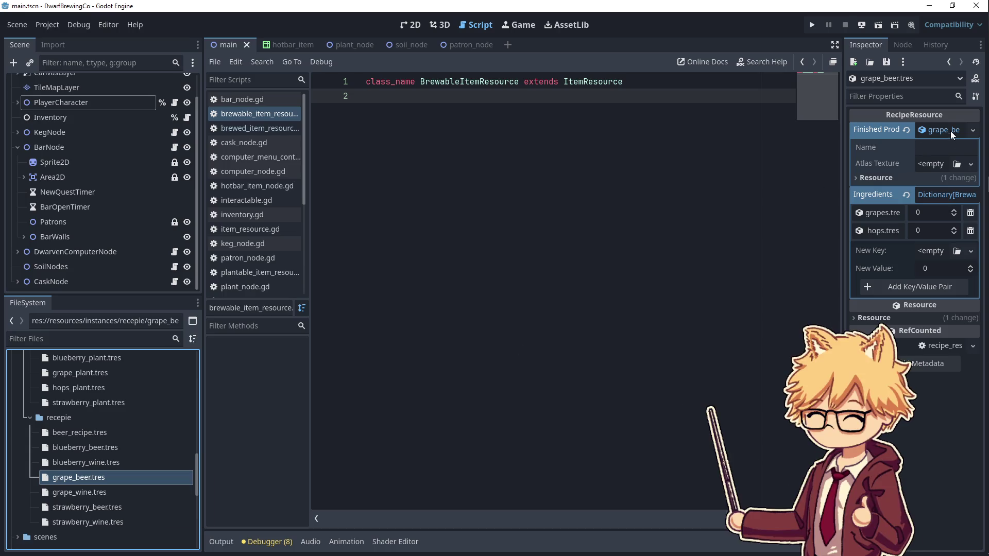
left_click(869, 129)
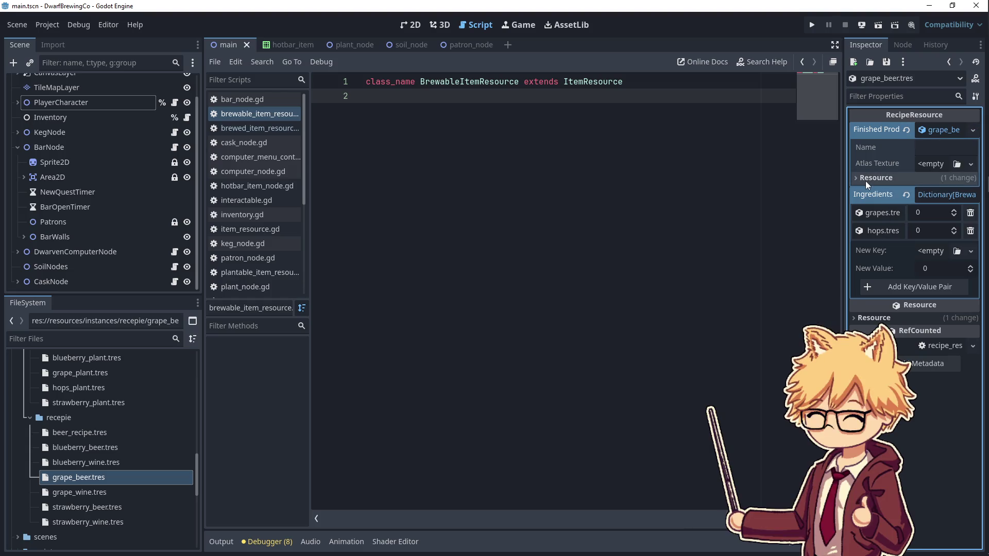
left_click(924, 135)
left_click(917, 148)
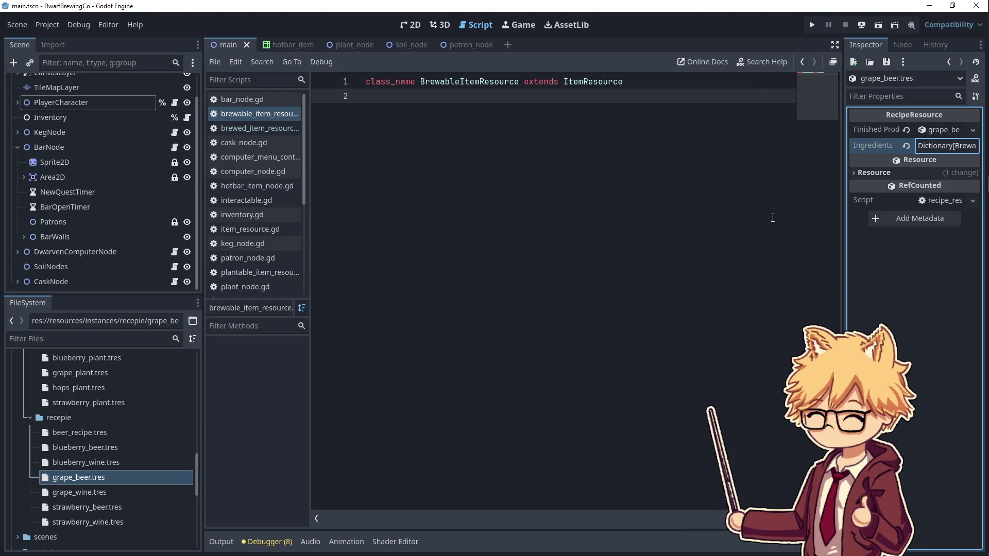
left_click(939, 146)
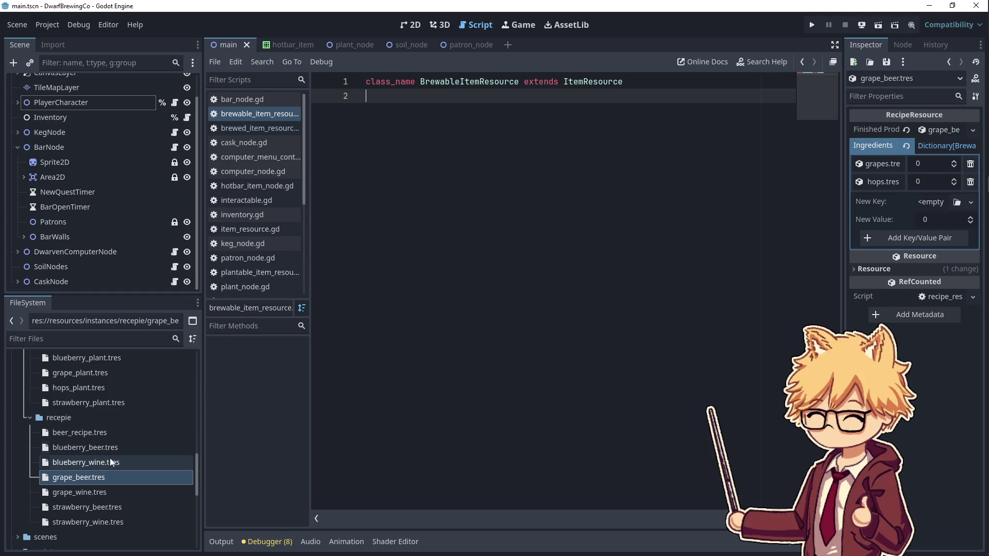
Save the project and open the item spritesheet in Aseprite
key("ctrl+s")
scroll(121, 419, "up", 8)
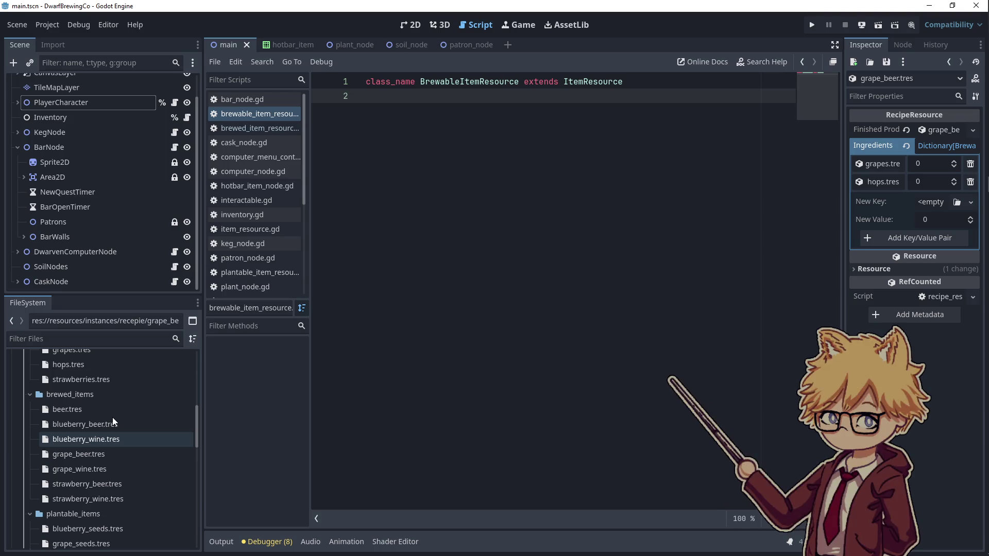
scroll(112, 417, "down", 3)
left_click(977, 200)
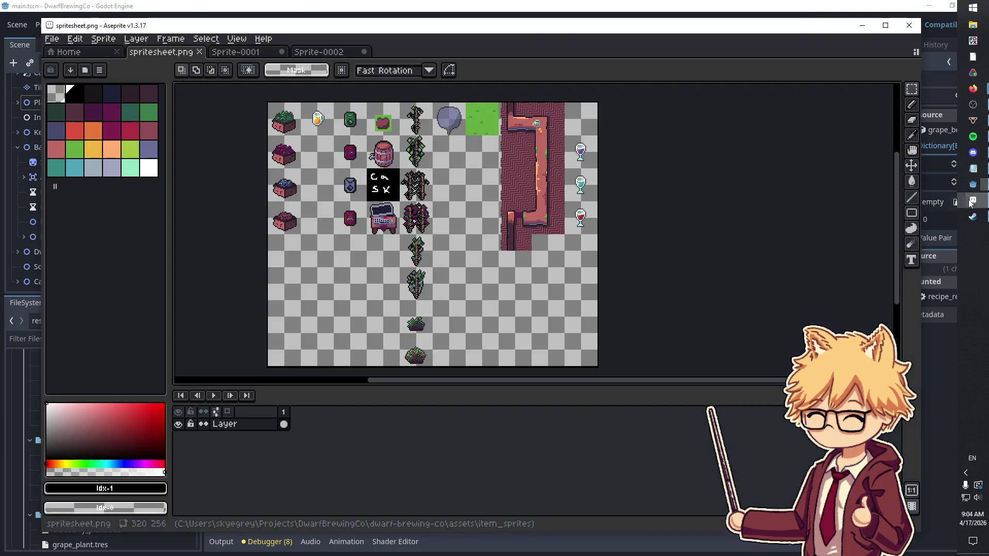
Copy the red potion from the potion sheet into an empty spritesheet cell, nudged one pixel left
scroll(475, 177, "up", 2)
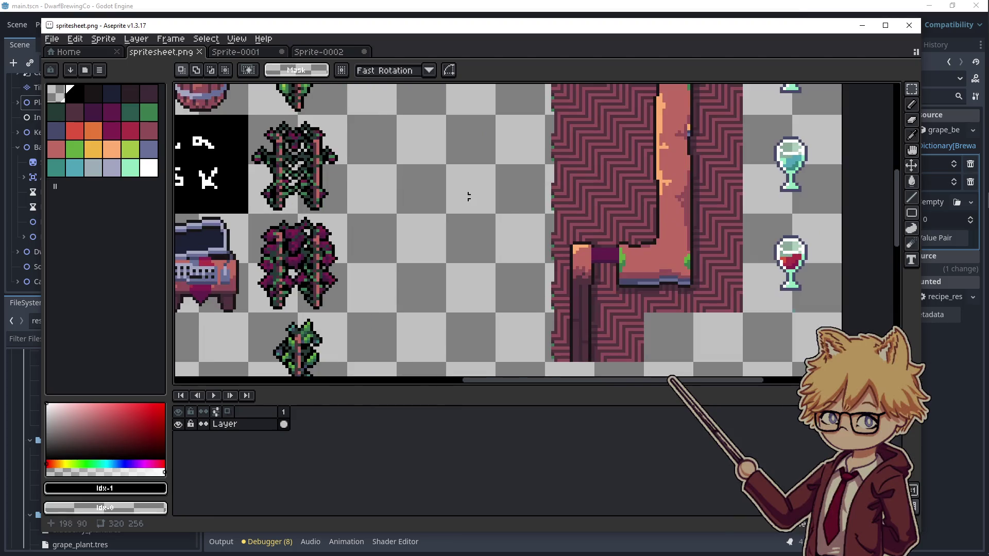
scroll(380, 170, "left", 4)
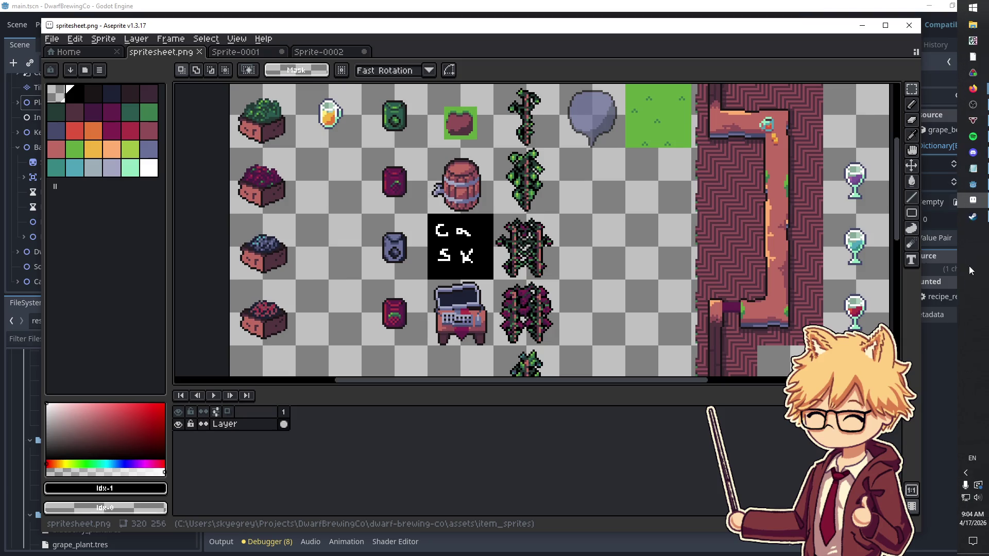
left_click(324, 53)
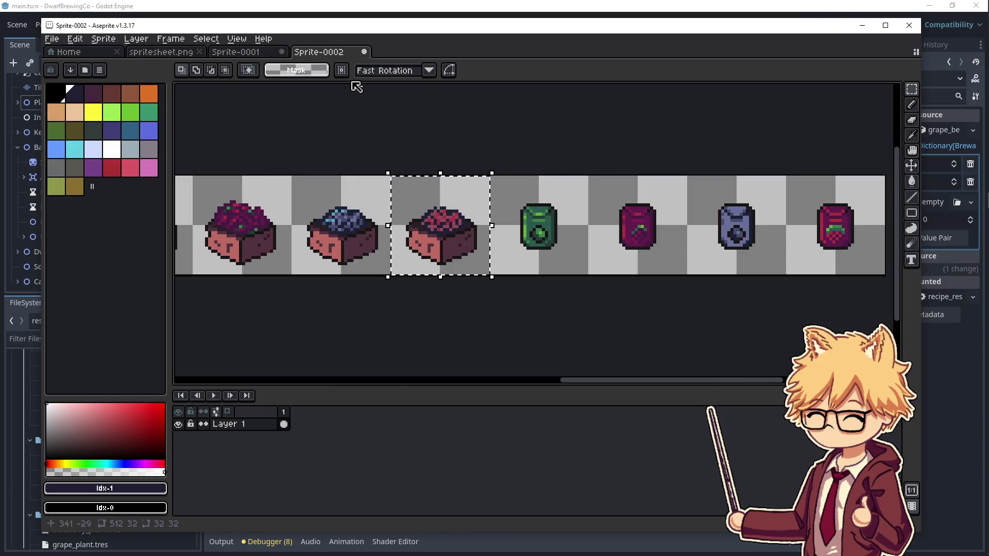
left_click(238, 51)
scroll(504, 223, "down", 2)
scroll(446, 210, "up", 2)
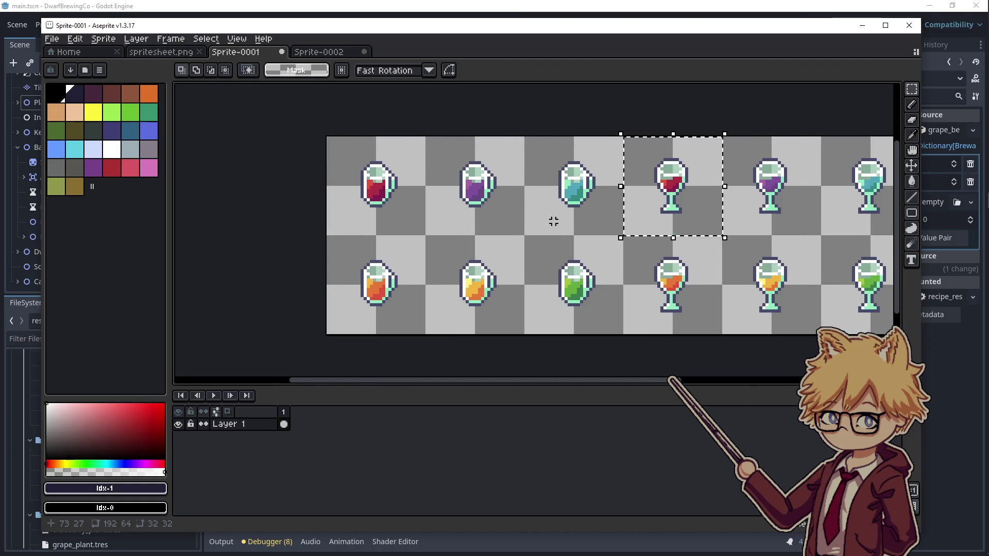
scroll(449, 203, "up", 1)
mouse_move(416, 249)
left_mouse_down()
mouse_move(321, 173)
mouse_move(287, 113)
mouse_move(332, 189)
left_mouse_up()
left_click(188, 53)
key("ctrl+v")
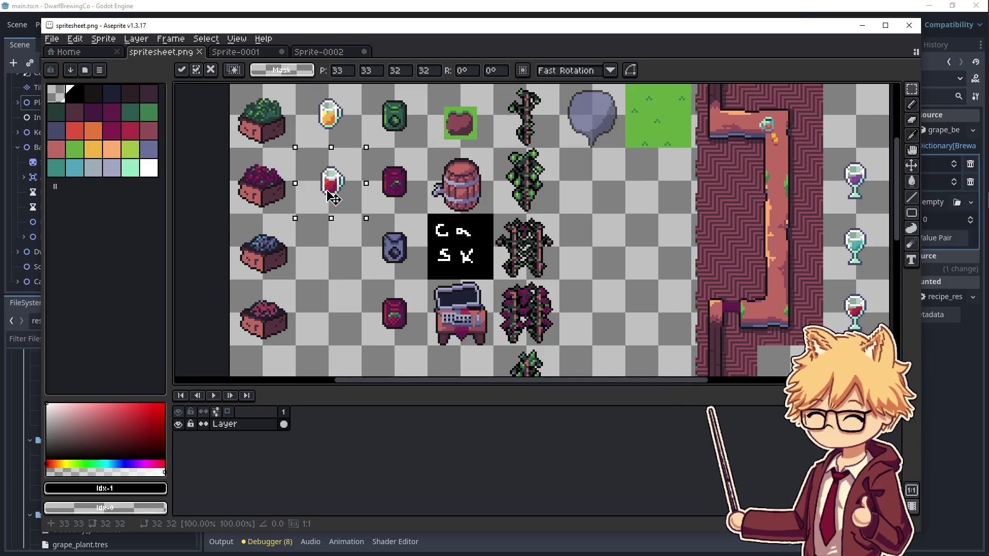
key("Left")
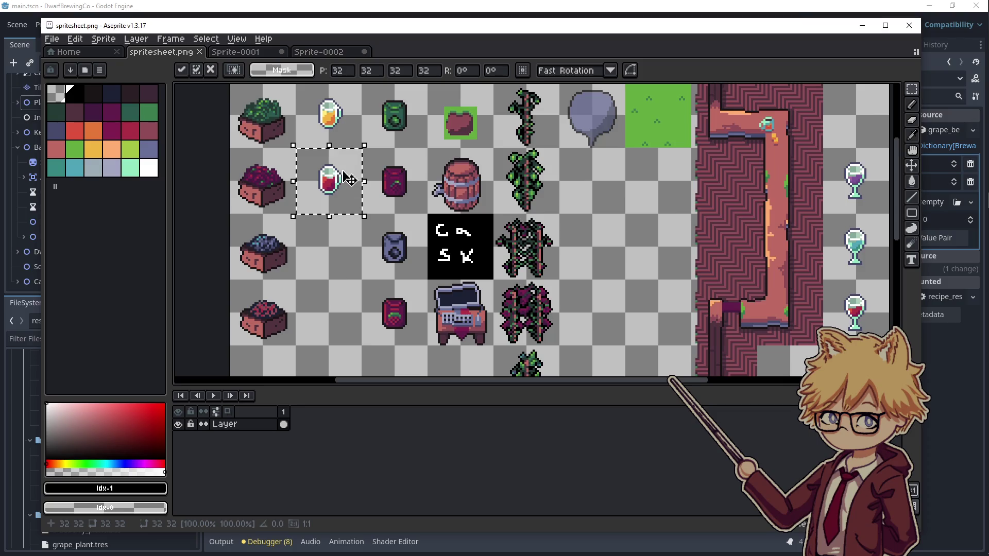
key("Return")
Copy the purple potion into the spritesheet and place it below the red potion
left_click(319, 54)
scroll(446, 261, "down", 2)
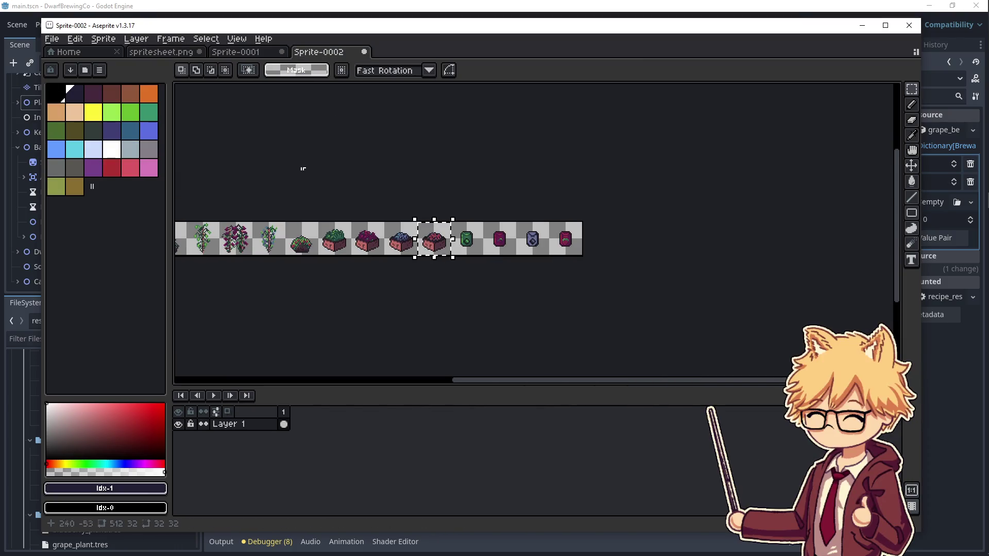
left_click(256, 54)
scroll(433, 224, "down", 1)
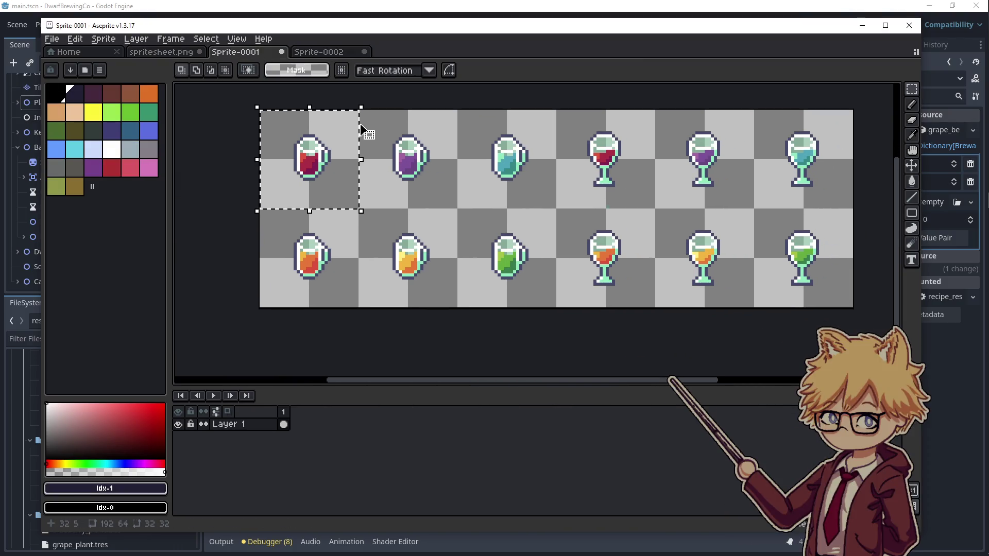
left_click_drag(359, 112, 455, 191)
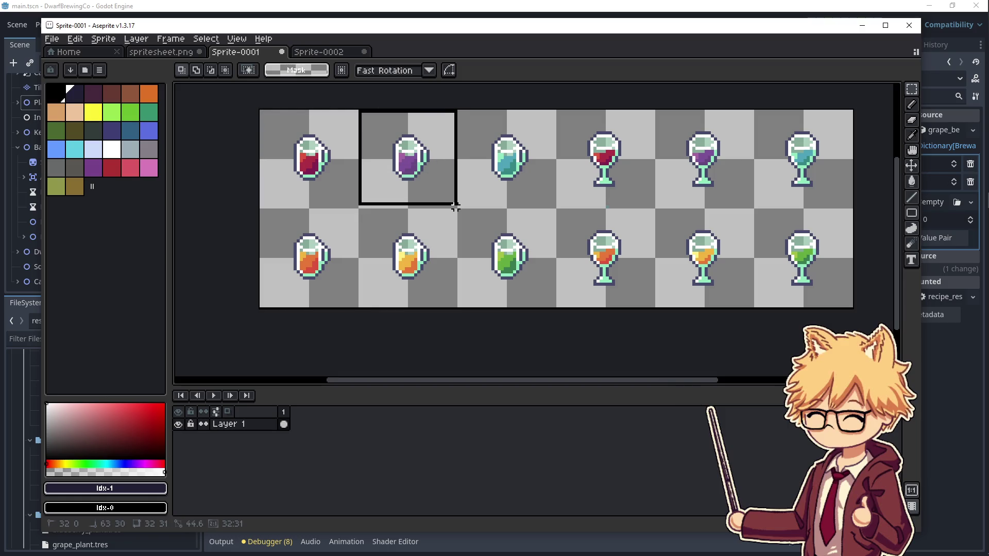
key("ctrl+c")
left_click(161, 52)
key("ctrl+v")
left_click_drag(332, 121, 331, 246)
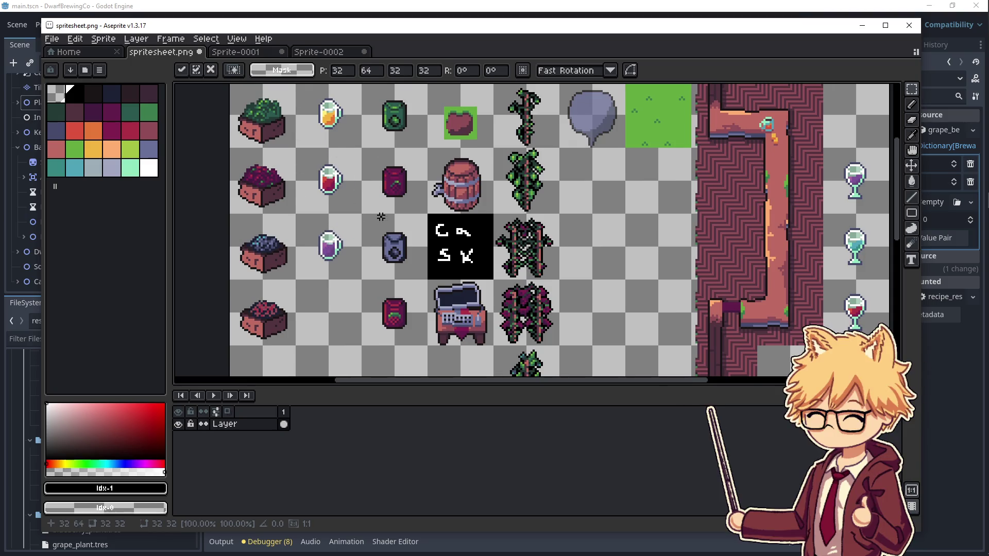
key("Return")
Copy the teal potion into the spritesheet and place it below the purple potion
left_click(255, 52)
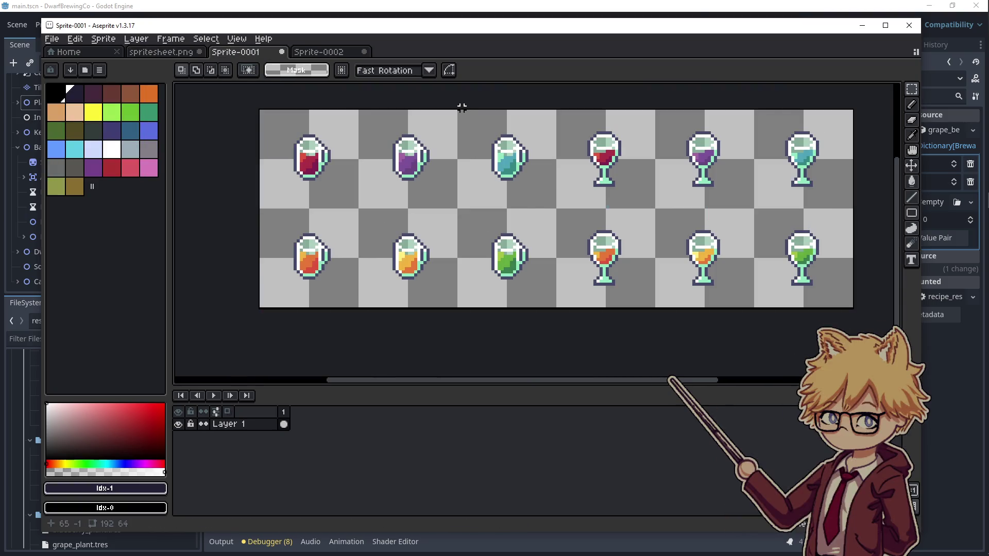
left_click_drag(460, 112, 548, 207)
key("ctrl+c")
left_click(170, 52)
key("ctrl+v")
left_click_drag(405, 128, 336, 325)
key("Return")
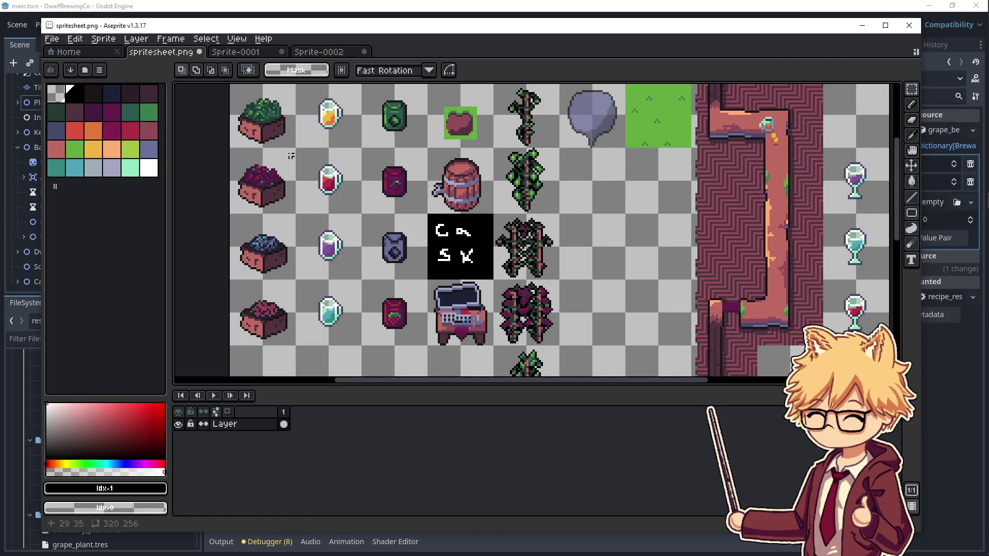
Cancel quitting Aseprite, reopen spritesheet.png, and expand the brewed_items folder in Godot
left_click(246, 56)
scroll(510, 207, "right", 5)
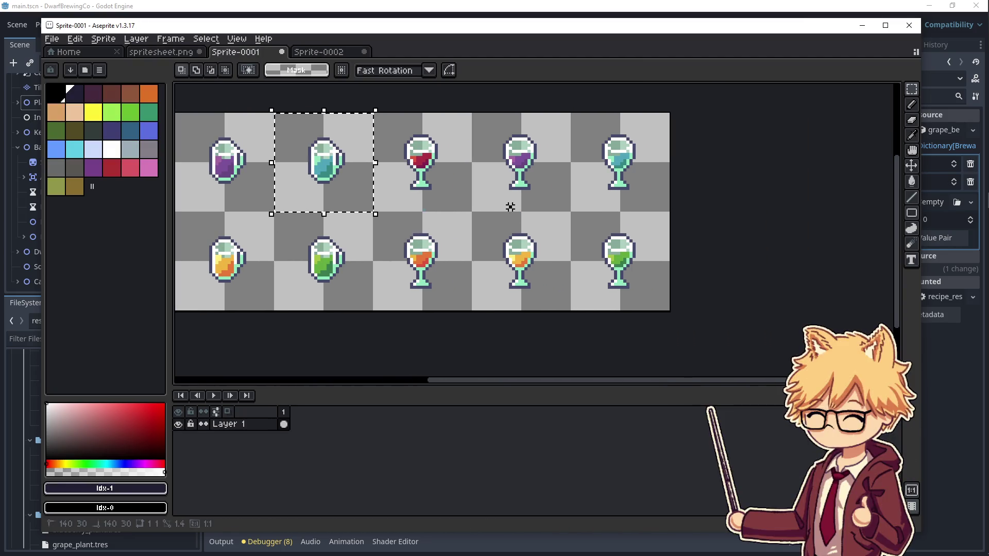
left_click(162, 51)
scroll(484, 152, "down", 2)
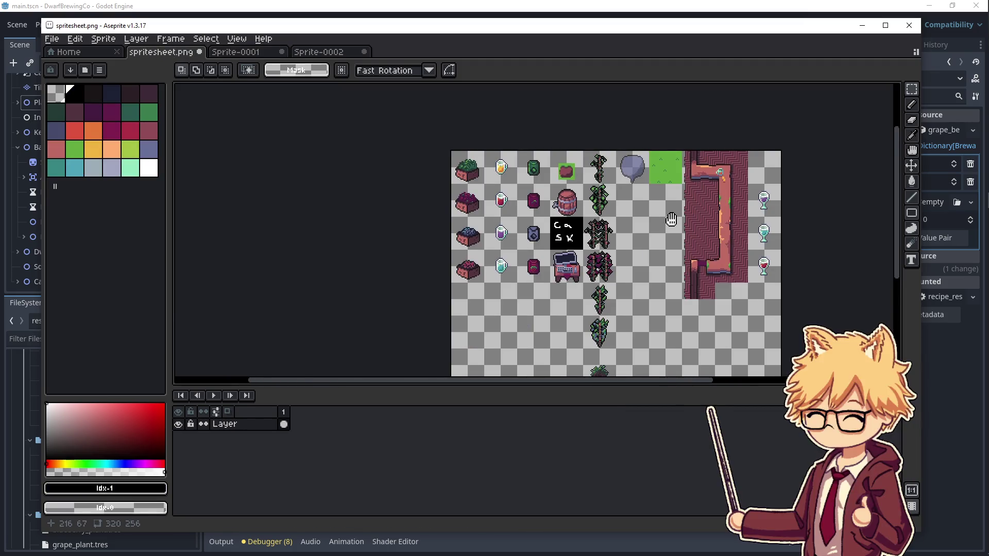
scroll(483, 152, "right", 2)
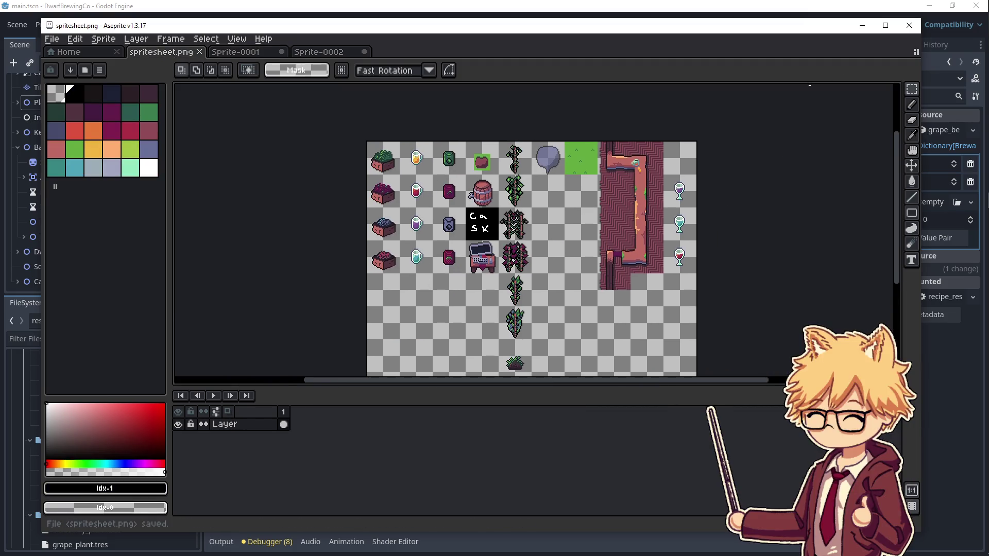
left_click(910, 25)
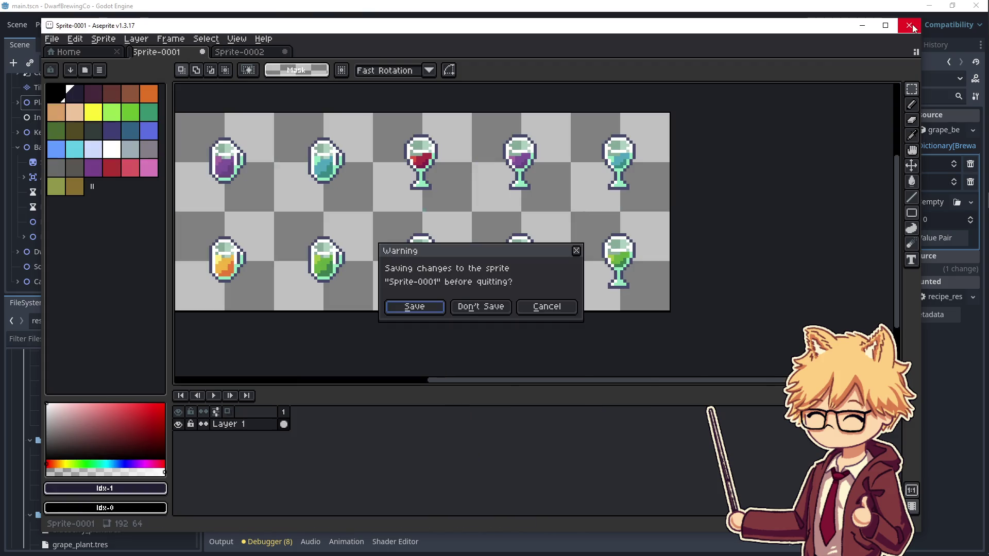
left_click(546, 307)
key("ctrl+shift+t")
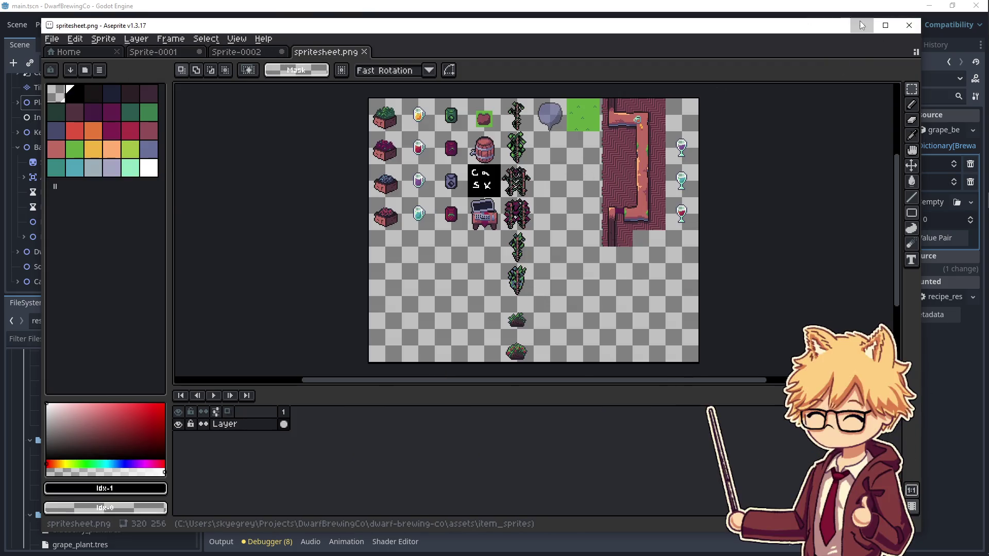
key("alt+Tab")
double_click(94, 443)
Select beer.tres and replace its Atlas Texture with a new AtlasTexture
scroll(91, 443, "down", 1)
scroll(83, 449, "down", 2)
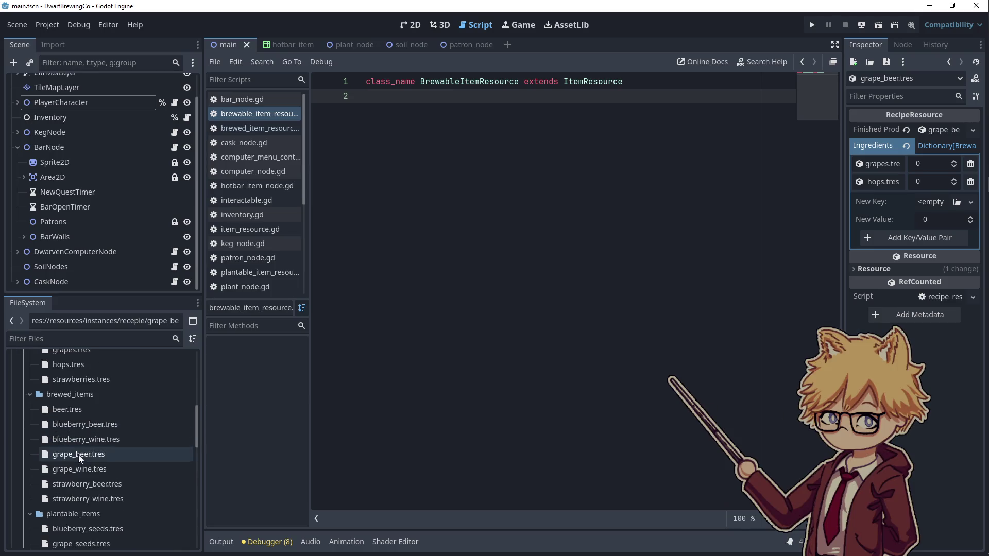
left_click(86, 416)
left_click(87, 428)
left_click(93, 410)
left_click(907, 154)
left_click(931, 147)
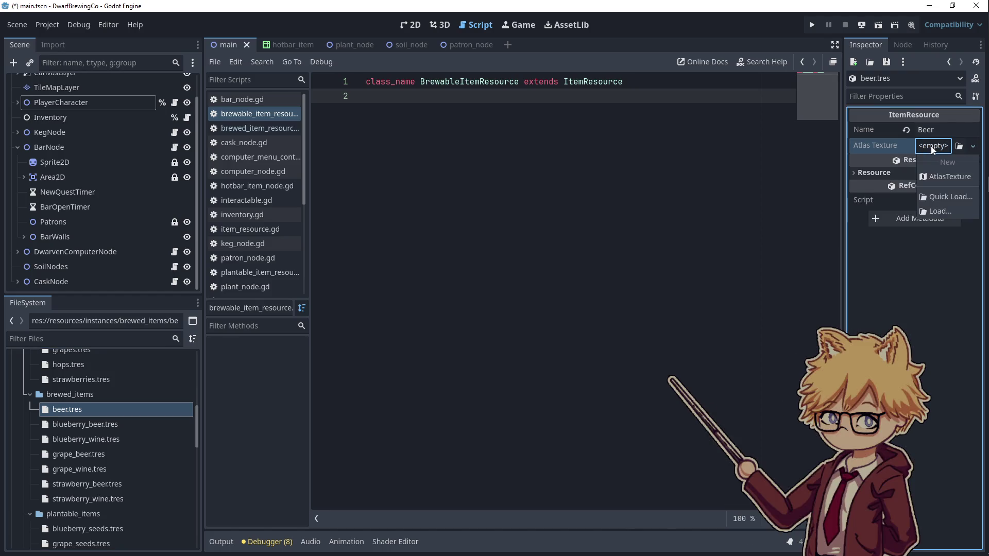
left_click(922, 146)
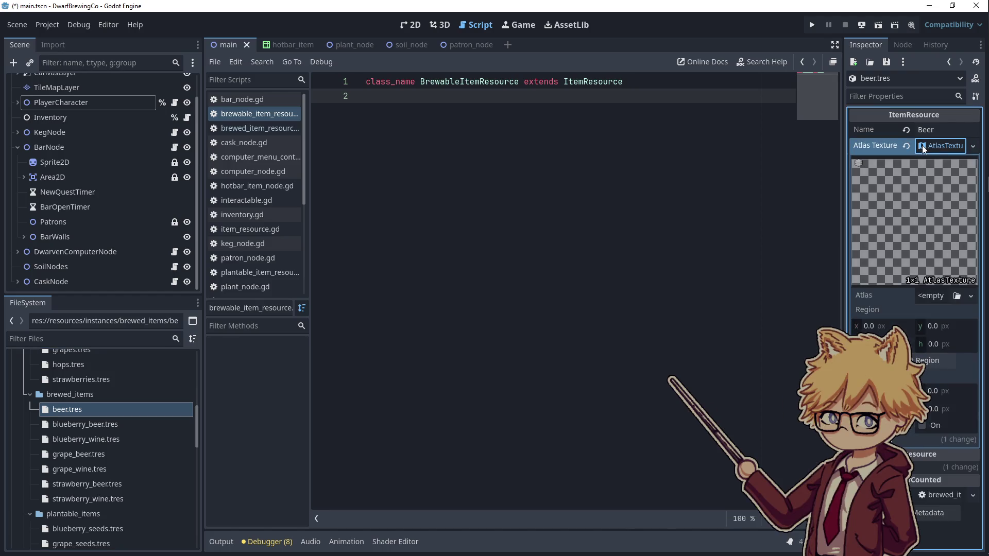
Load spritesheet.png as the atlas and set the region to 32×32
left_click(956, 296)
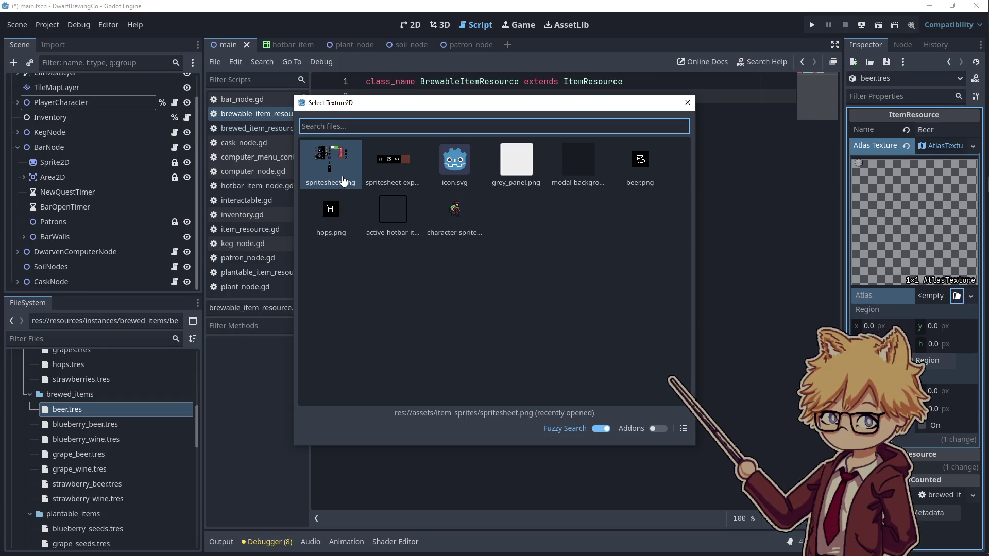
double_click(342, 178)
left_click(933, 343)
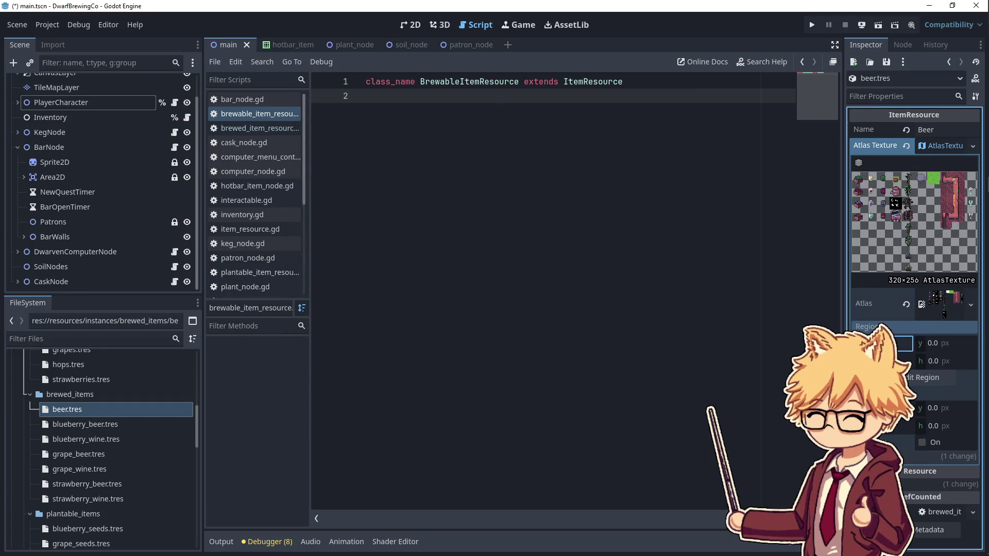
key("Tab")
type("32")
key("Return")
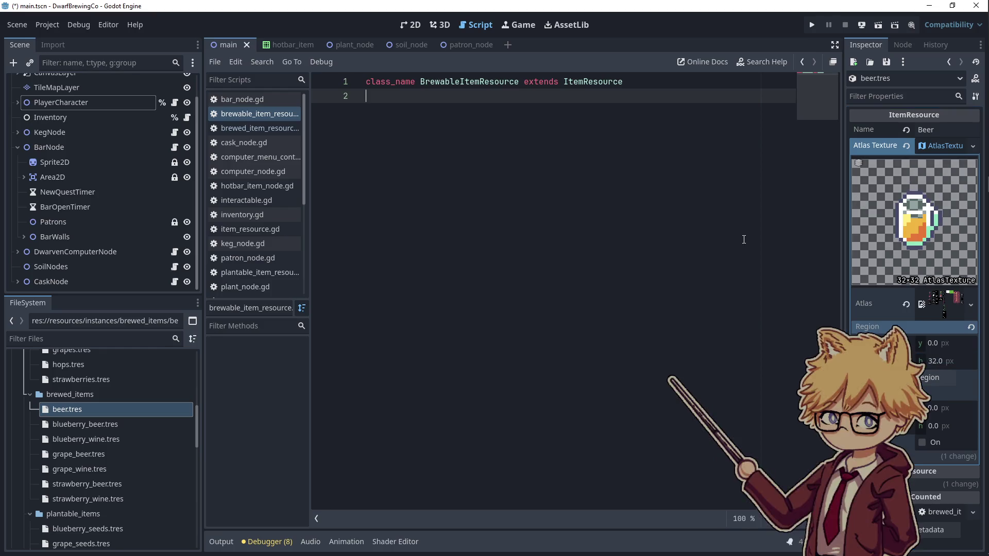
left_click(103, 424)
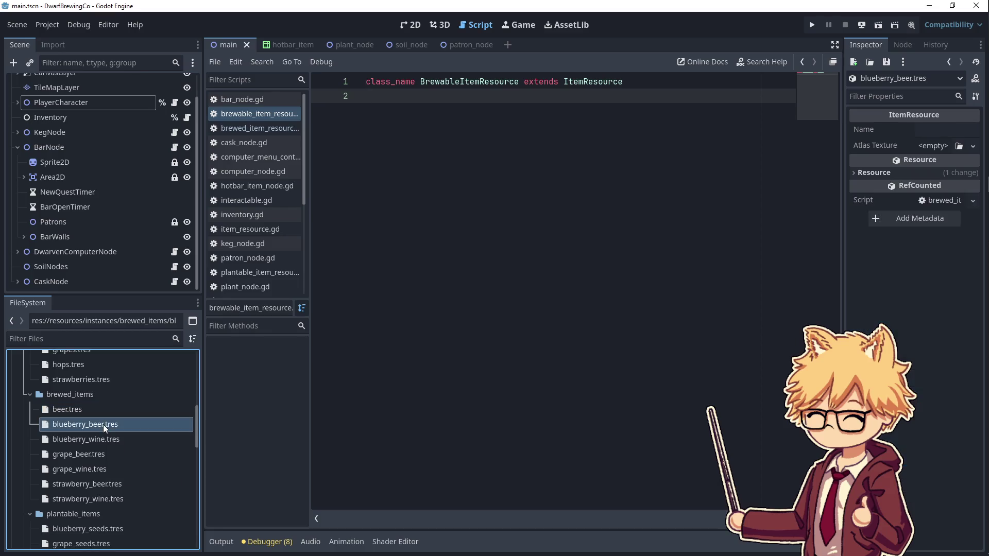
Name blueberry_beer.tres 'Blueberry Beer' and give it a new AtlasTexture
left_click(933, 130)
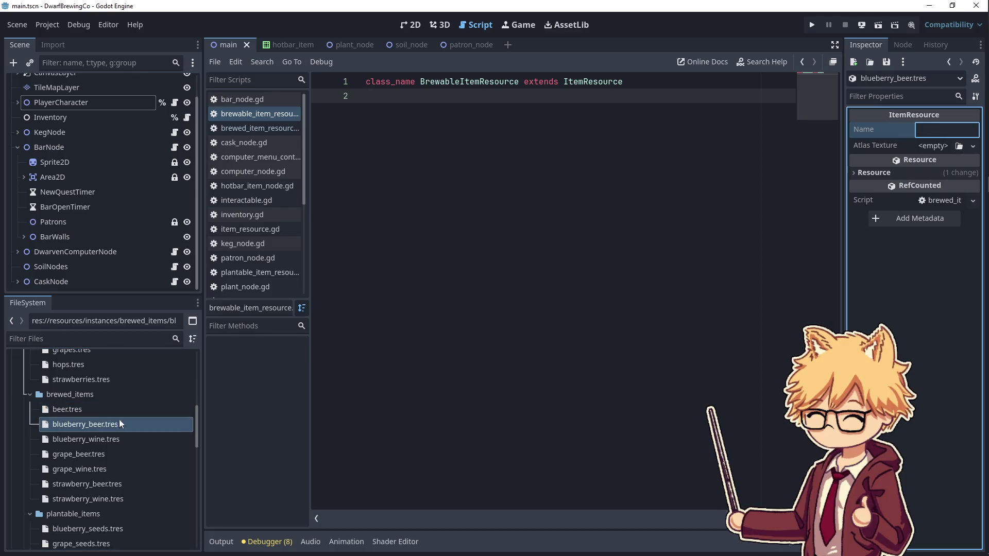
type("Blueberry Beer")
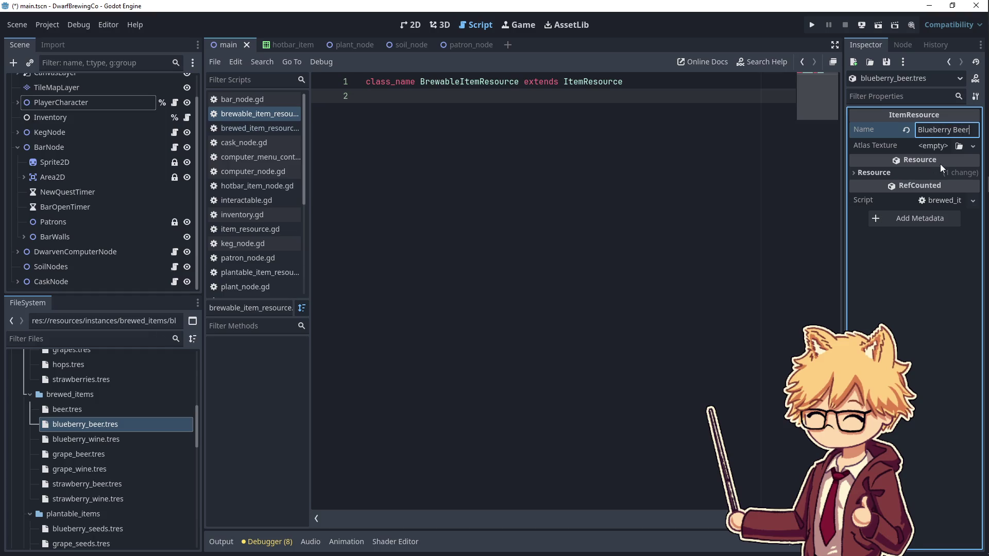
left_click(960, 146)
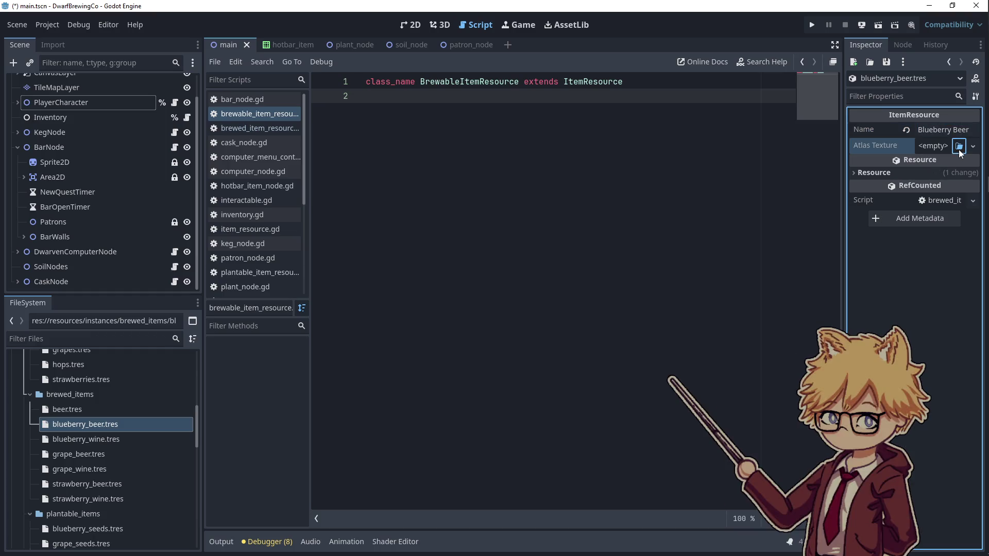
left_click(687, 103)
left_click(942, 147)
left_click(937, 182)
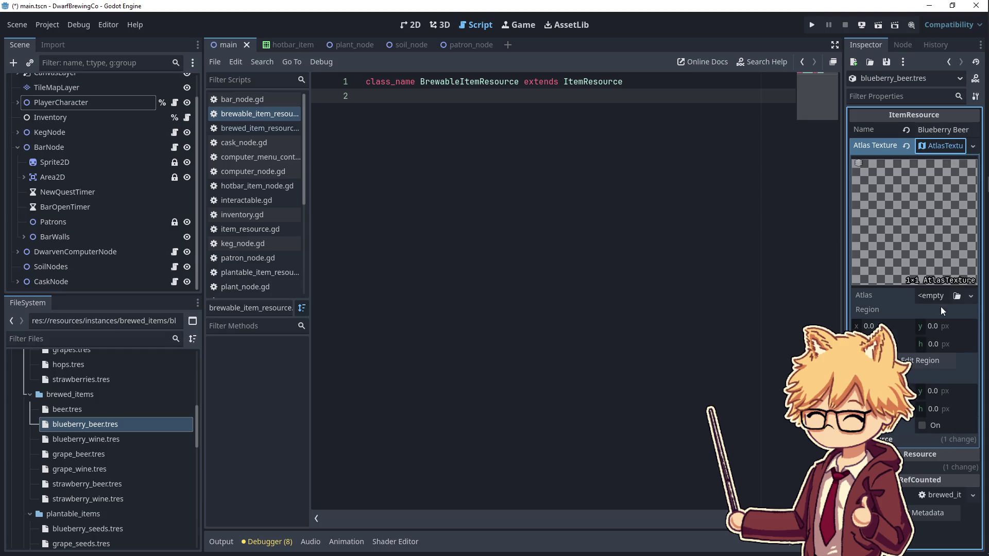
Use spritesheet.png as the atlas with region y, width and height all 32
left_click(957, 296)
double_click(331, 164)
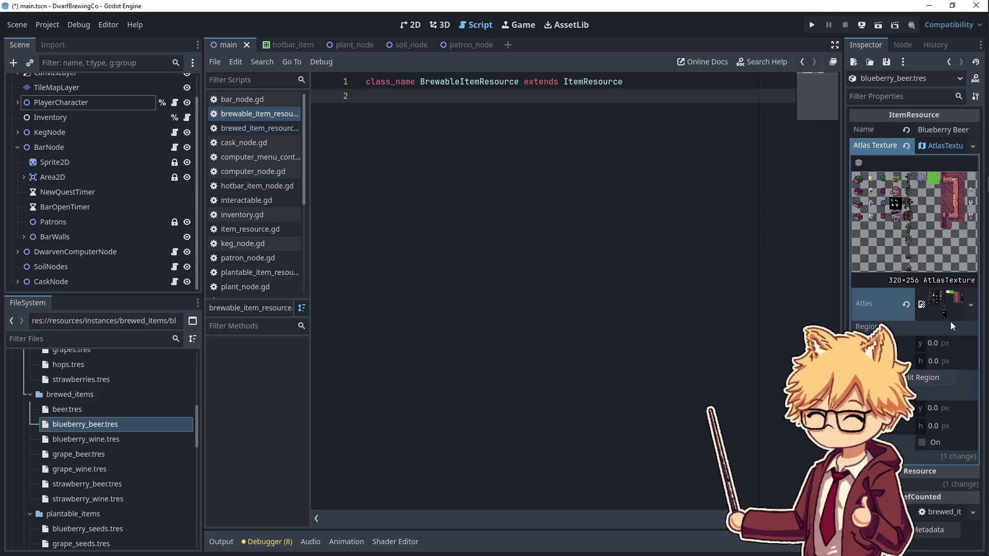
left_click(870, 326)
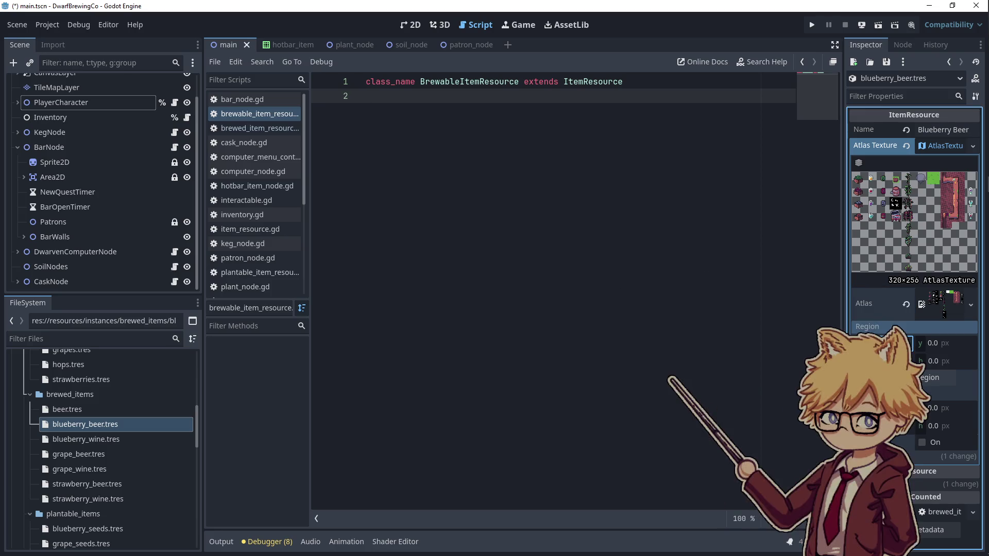
type("32")
key("Tab")
type("32")
key("Tab")
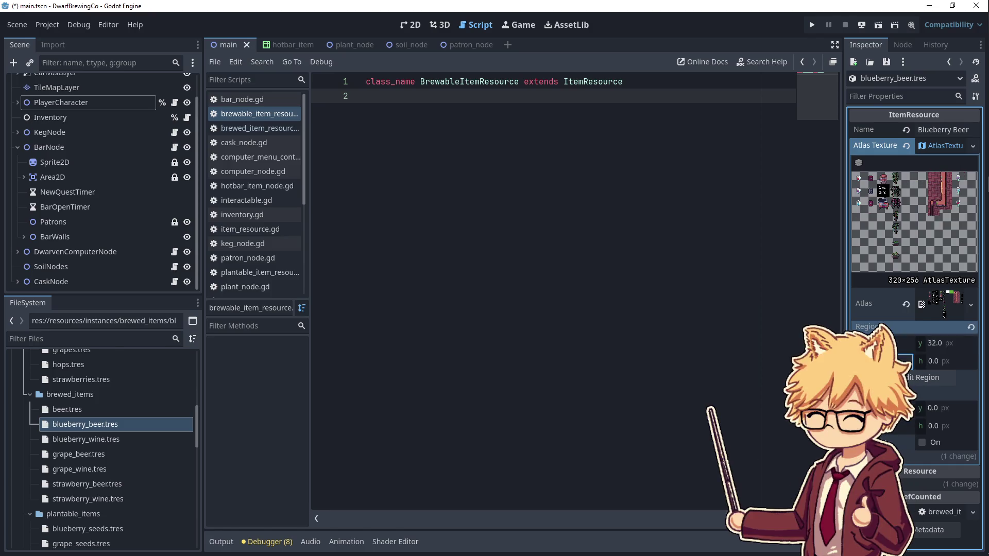
type("32")
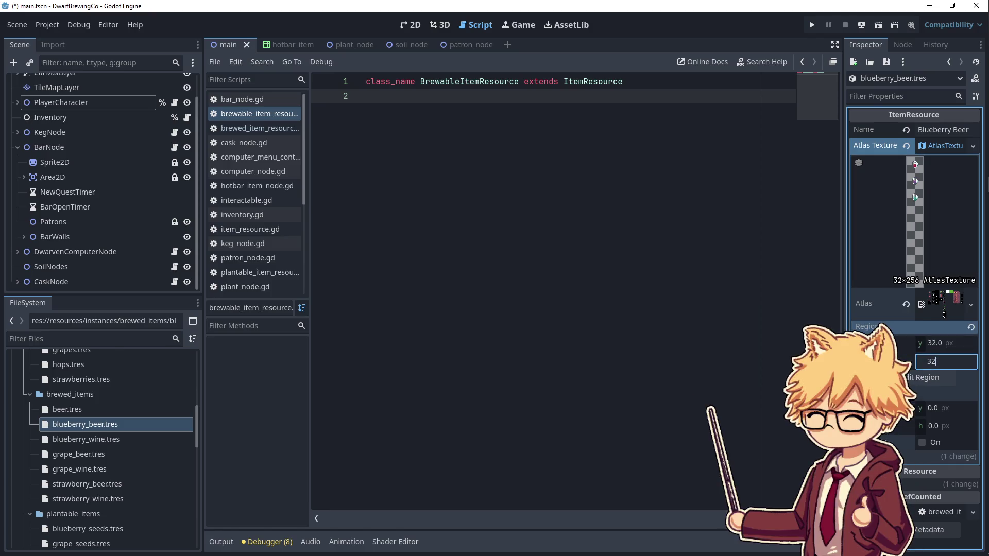
key("Tab")
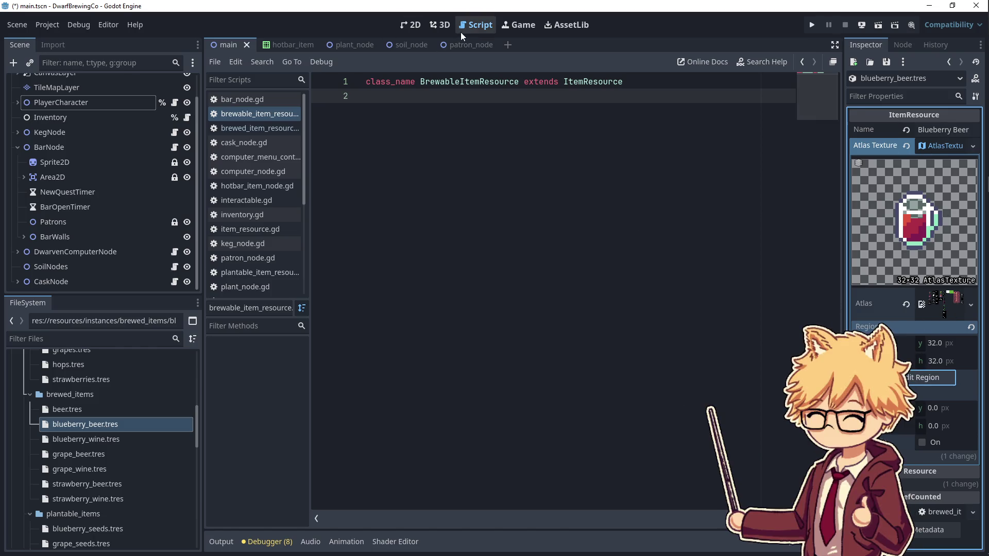
key("alt+Tab")
Move the red potion below the teal potion into its grid cell
scroll(433, 170, "up", 4)
scroll(431, 166, "down", 1)
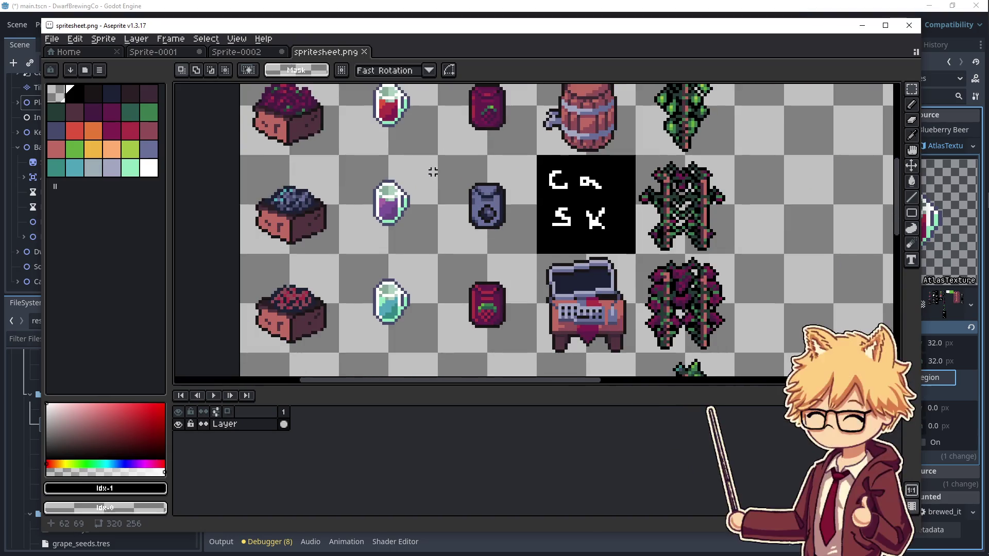
left_click_drag(363, 98, 462, 198)
scroll(439, 167, "down", 2)
mouse_move(421, 131)
left_mouse_down()
mouse_move(481, 325)
mouse_move(437, 377)
mouse_move(423, 336)
mouse_move(424, 355)
mouse_move(418, 345)
left_mouse_up()
left_click(366, 184)
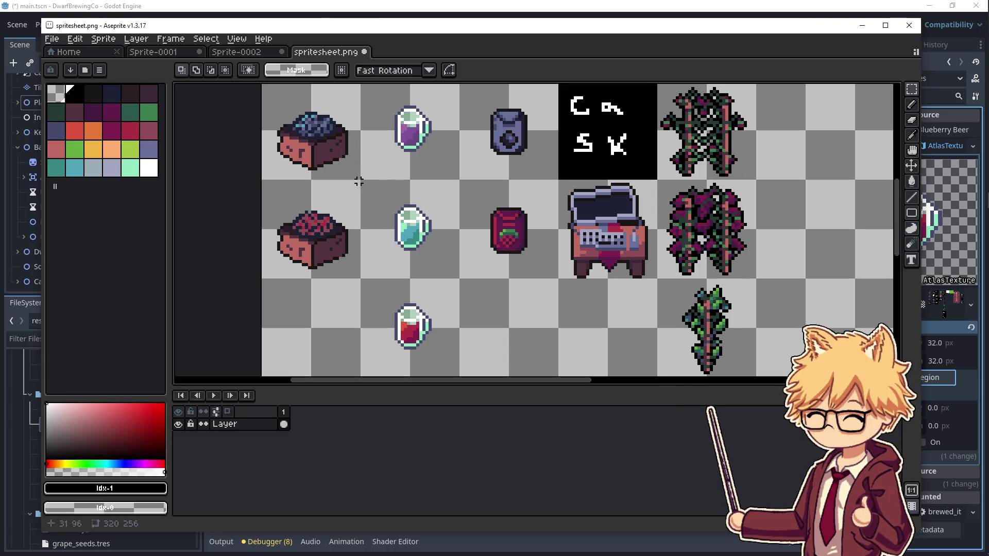
Nudge the whole potion column into alignment and save the spritesheet
scroll(391, 294, "down", 1)
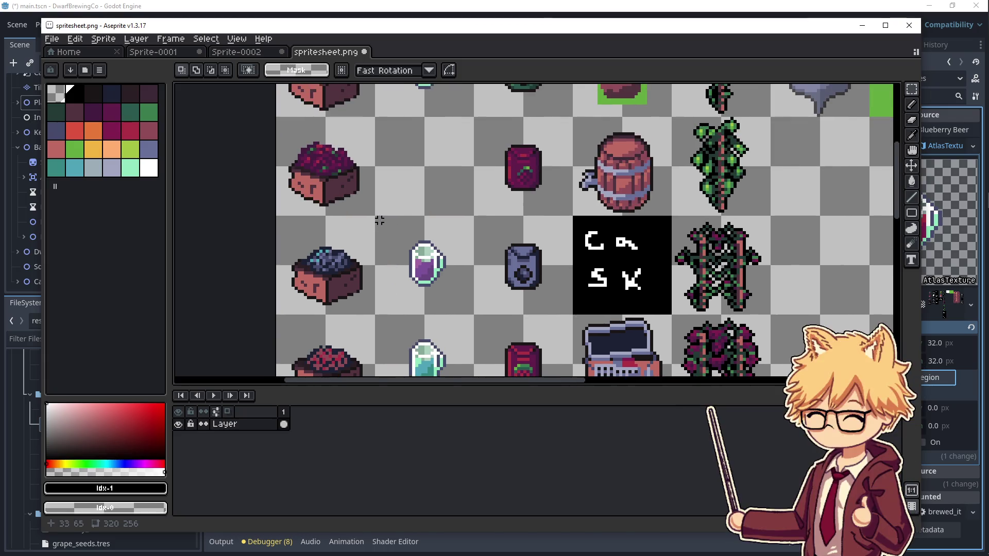
scroll(396, 225, "down", 1)
scroll(395, 225, "up", 2)
mouse_move(332, 214)
left_mouse_down()
mouse_move(426, 370)
mouse_move(402, 339)
left_mouse_up()
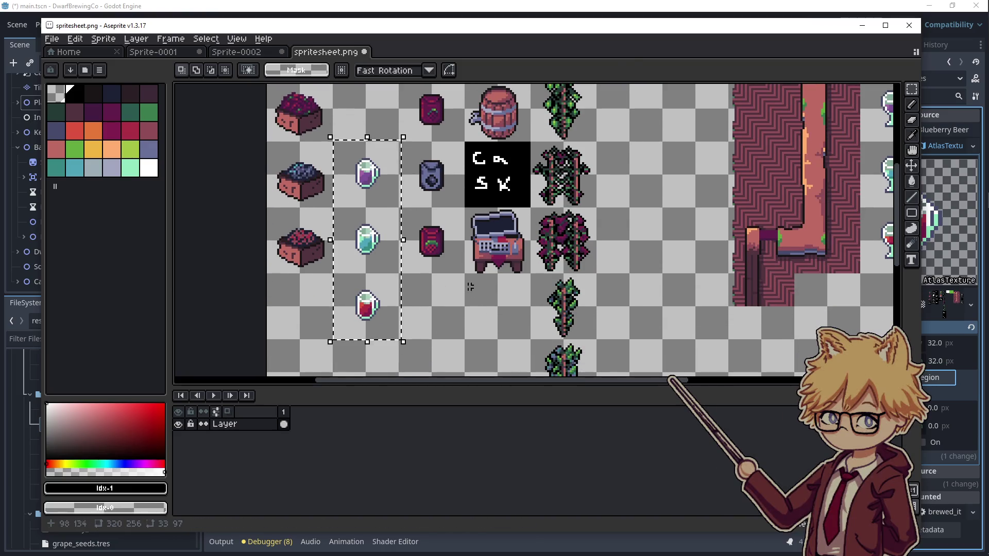
key("Up")
key("Up")
key("Up")
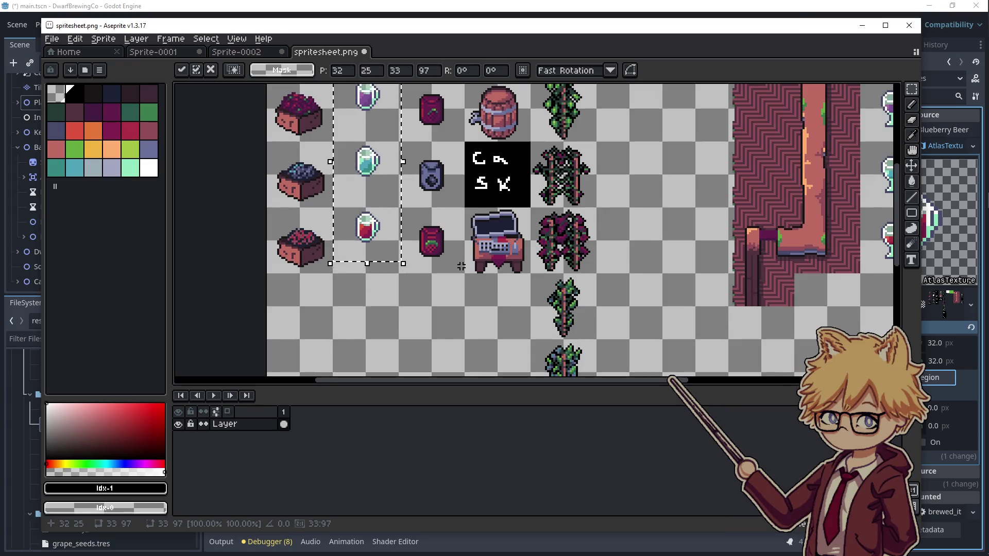
scroll(472, 227, "up", 1)
scroll(471, 227, "down", 1)
key("Down")
key("Down")
key("Down")
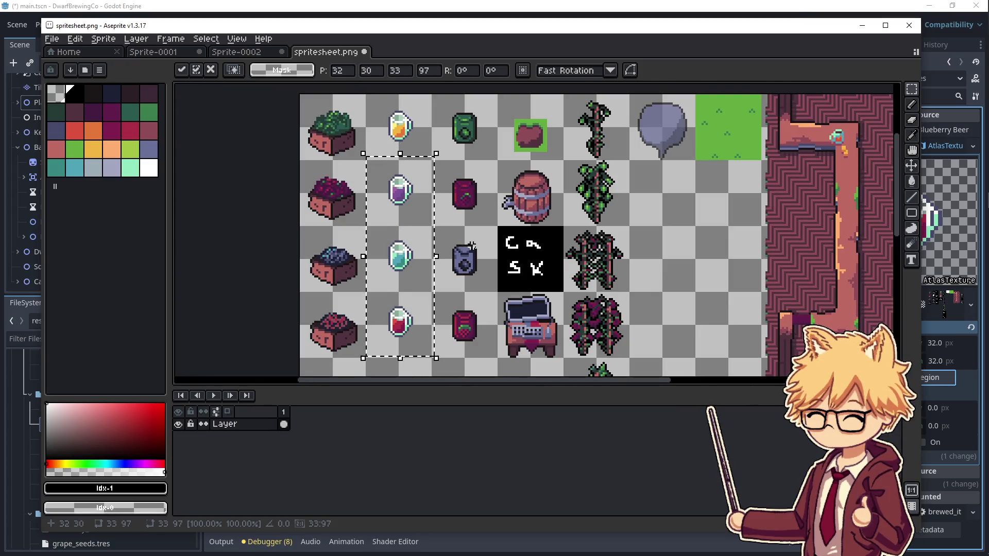
key("ctrl+d")
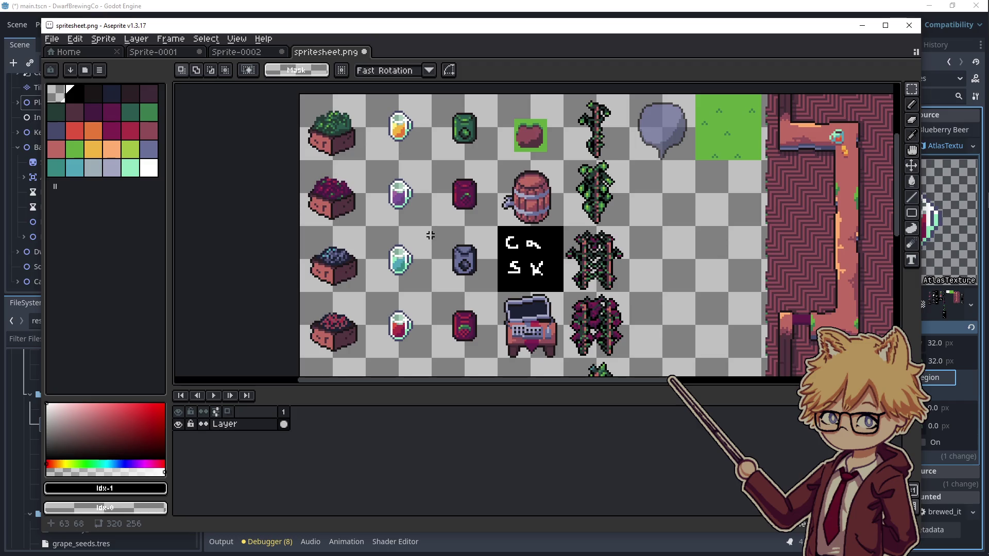
key("ctrl+s")
Check the Godot preview, then draw lines above the purple and teal potions
mouse_move(674, 219)
left_mouse_down()
mouse_move(458, 205)
mouse_move(612, 199)
mouse_move(530, 187)
left_mouse_up()
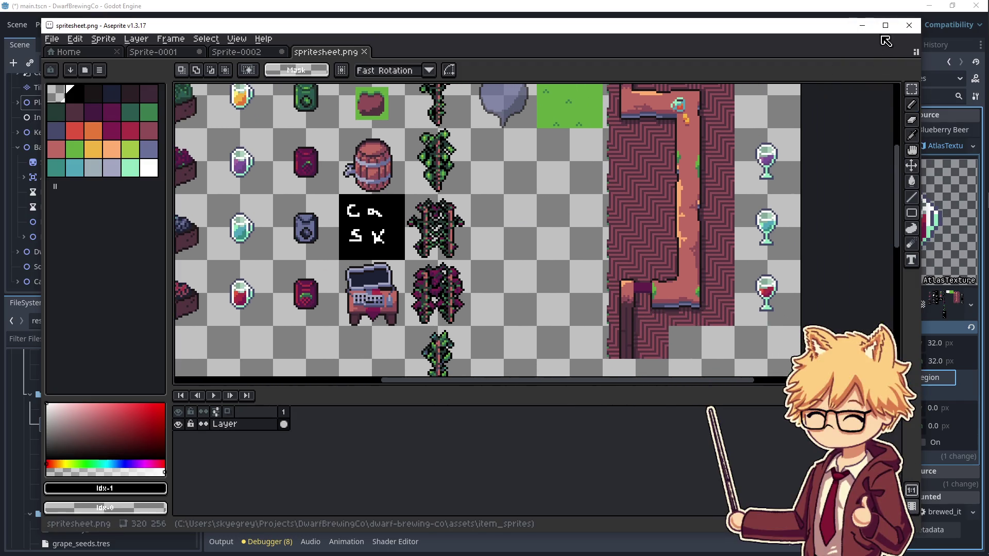
left_click(862, 26)
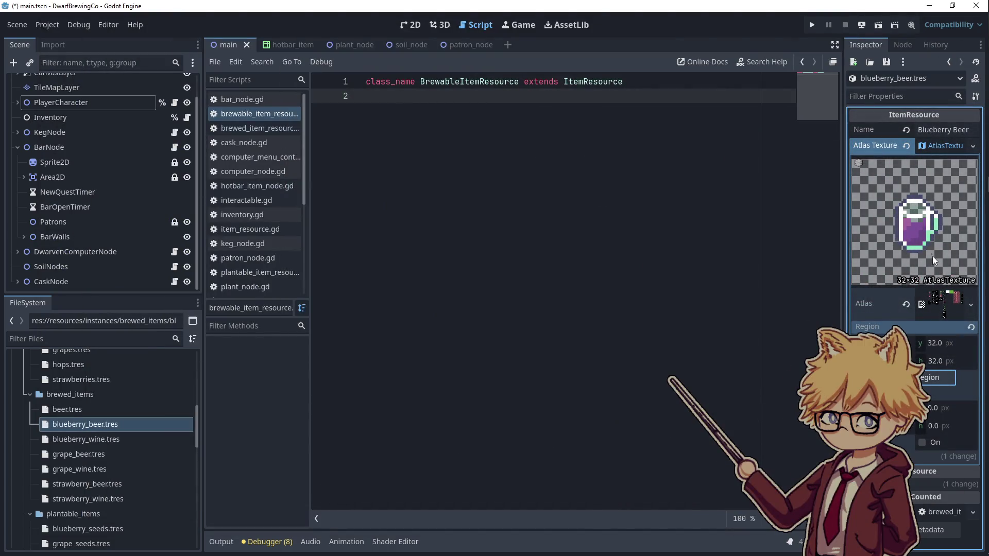
key("alt+Tab")
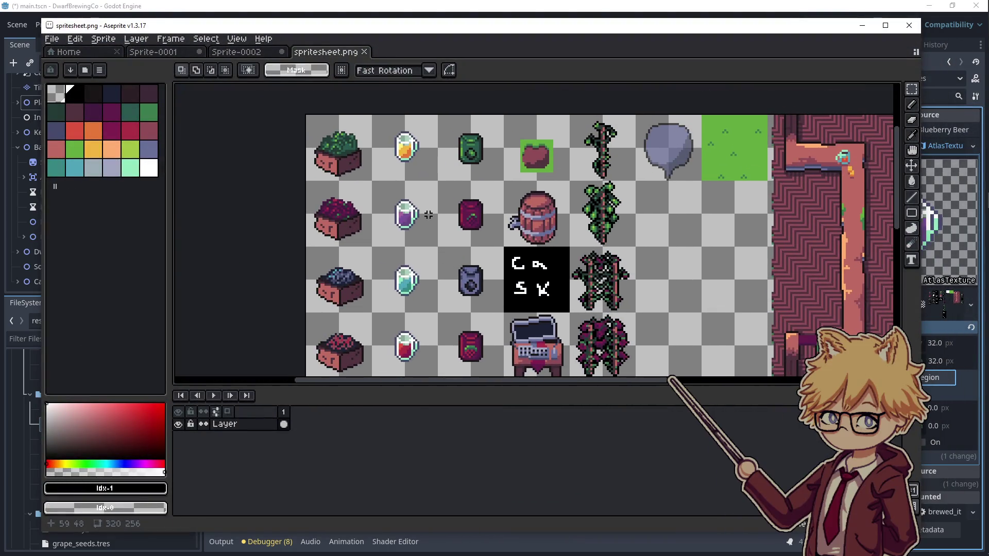
scroll(425, 214, "up", 4)
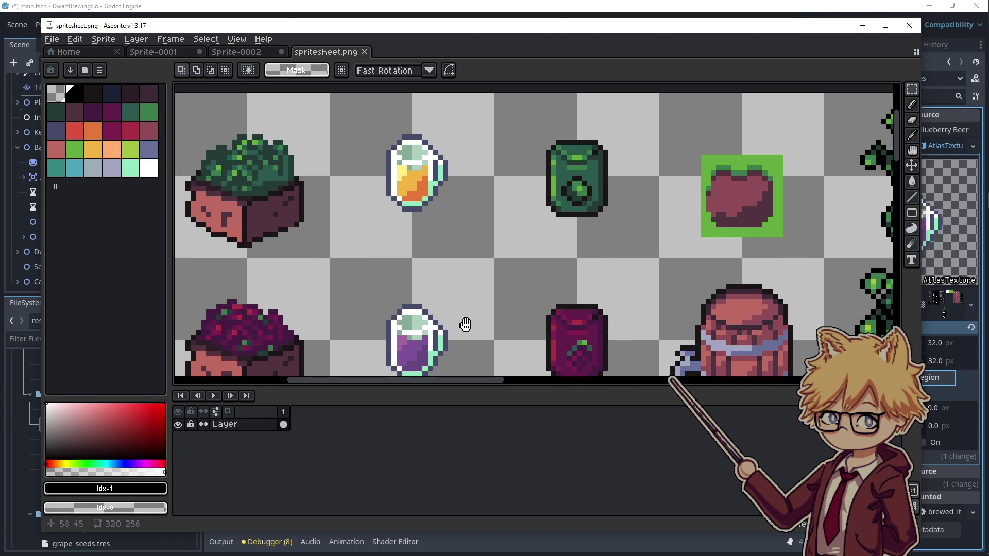
left_click_drag(415, 302, 414, 95)
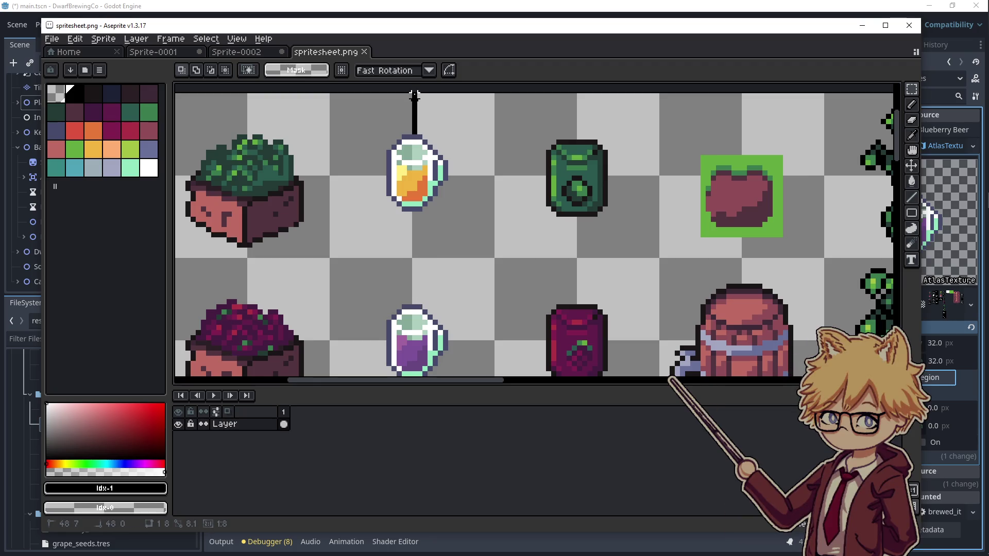
scroll(470, 280, "down", 2)
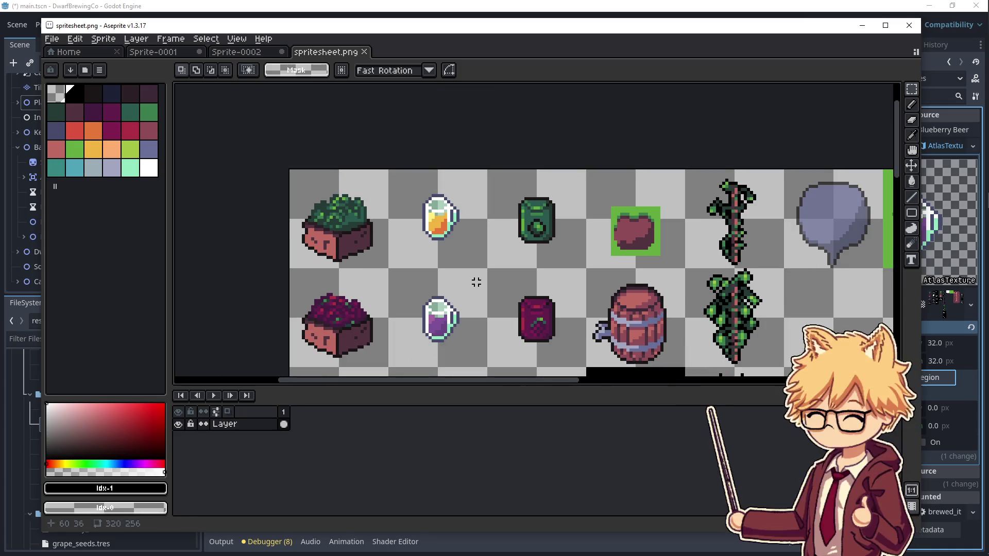
left_click_drag(474, 280, 458, 177)
left_click_drag(430, 280, 428, 267)
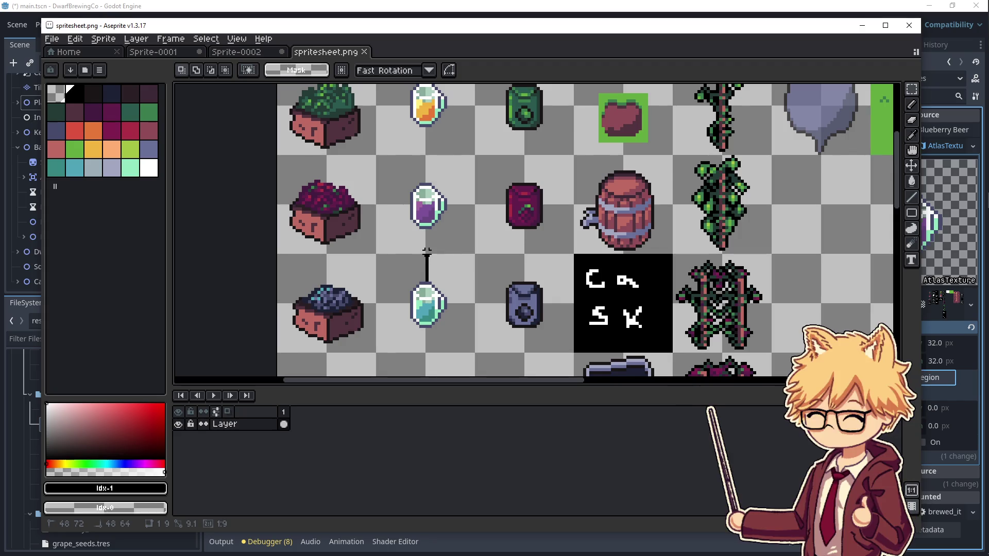
Discard a stray line on Sprite-0001 and bring up the full spritesheet.png
left_click(227, 52)
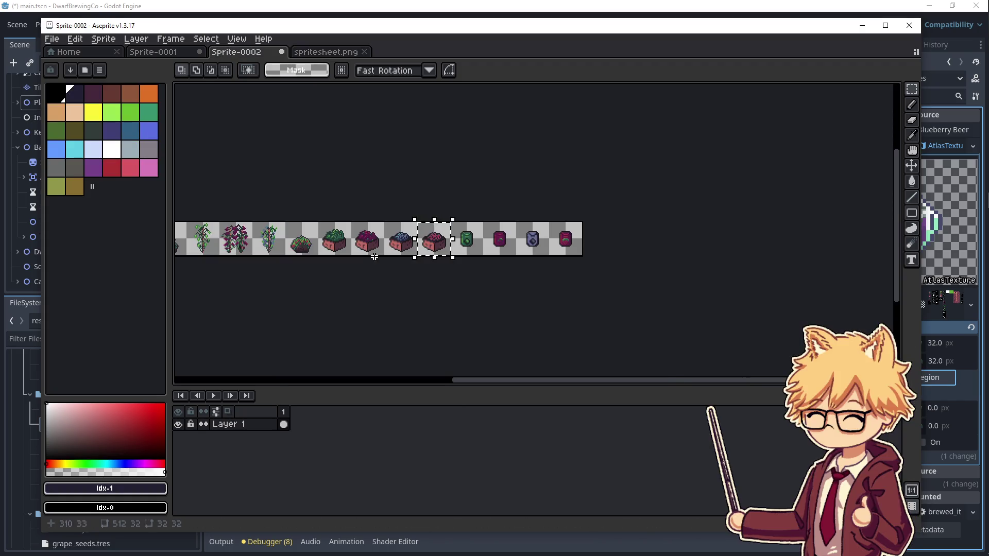
left_click(194, 53)
scroll(269, 236, "up", 2)
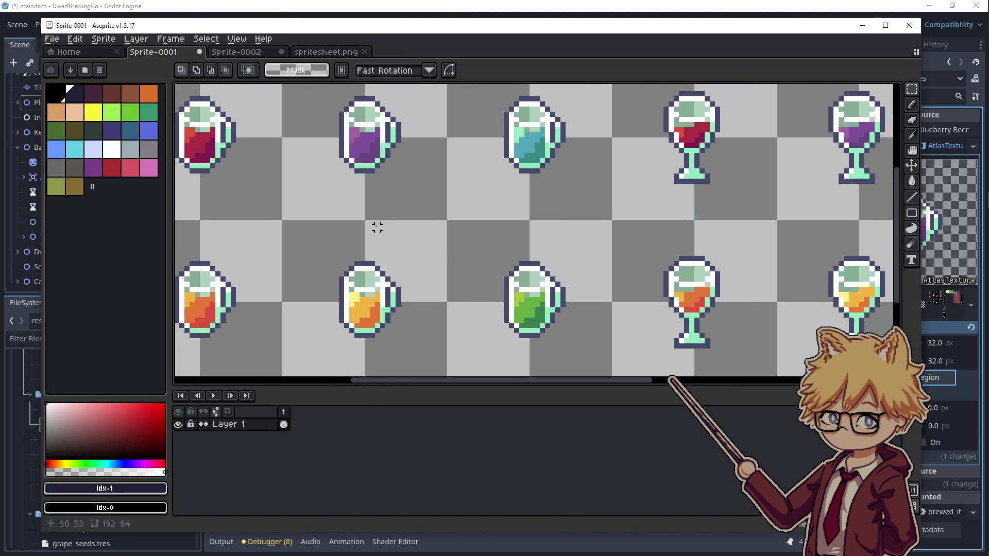
left_click_drag(367, 223, 368, 256)
key("Escape")
left_click(236, 52)
left_click(326, 51)
scroll(414, 195, "down", 2)
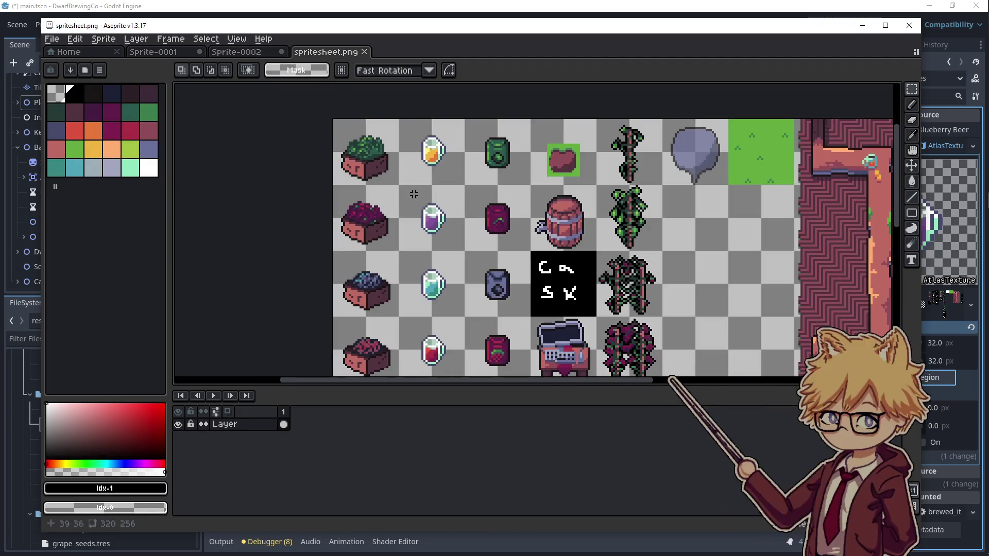
Select the potion column and commit it in place
mouse_move(400, 185)
left_mouse_down()
mouse_move(484, 375)
mouse_move(484, 336)
mouse_move(468, 308)
left_mouse_up()
key("ctrl+t")
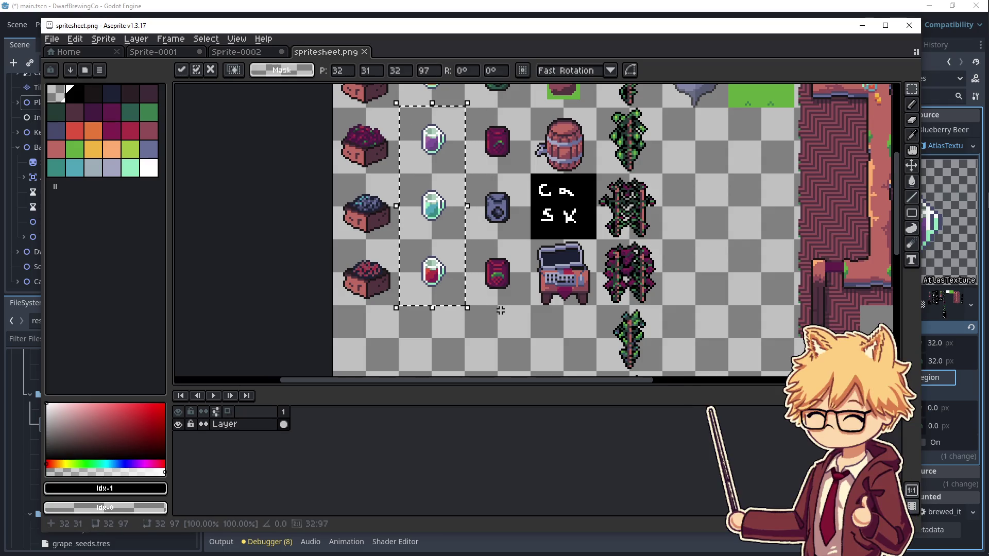
left_click(503, 314)
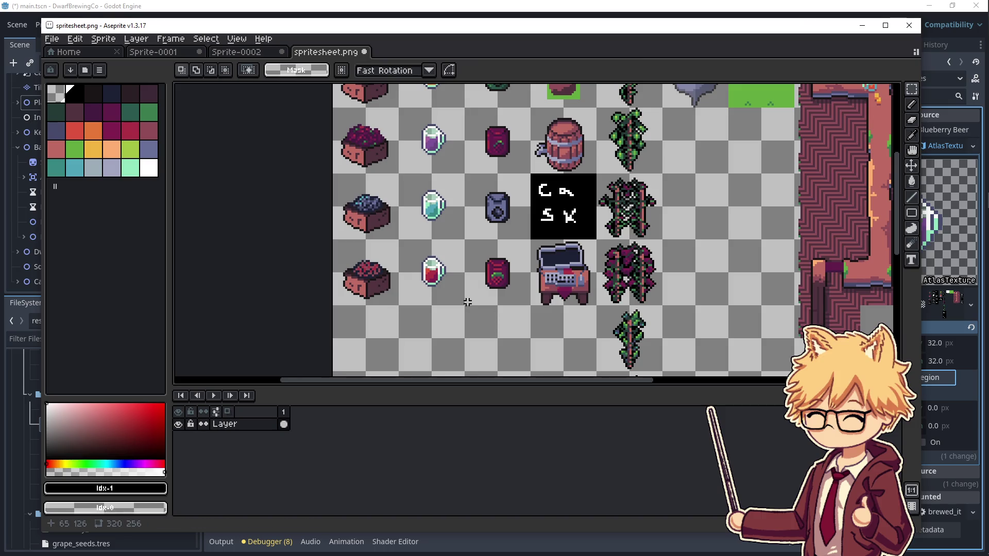
Nudge the red potion with the arrow keys into its 32×32 cell, then deselect
left_click_drag(463, 303, 400, 241)
key("Down")
key("Down")
key("Down")
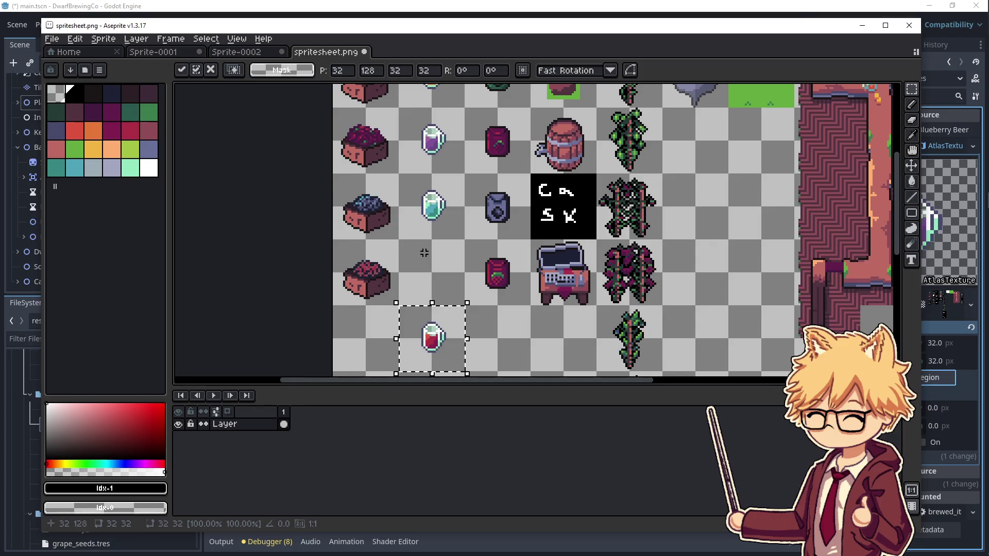
key("Up")
key("Up")
key("Up")
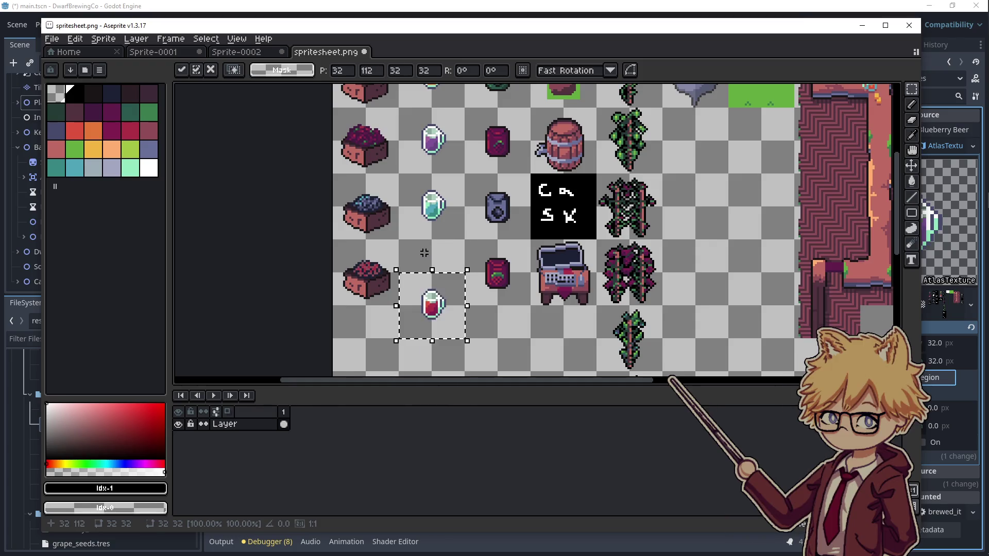
key("Down")
key("Down")
key("Down")
key("Up")
key("Up")
key("Up")
key("Up")
key("Up")
key("Up")
key("Down")
key("Down")
key("Down")
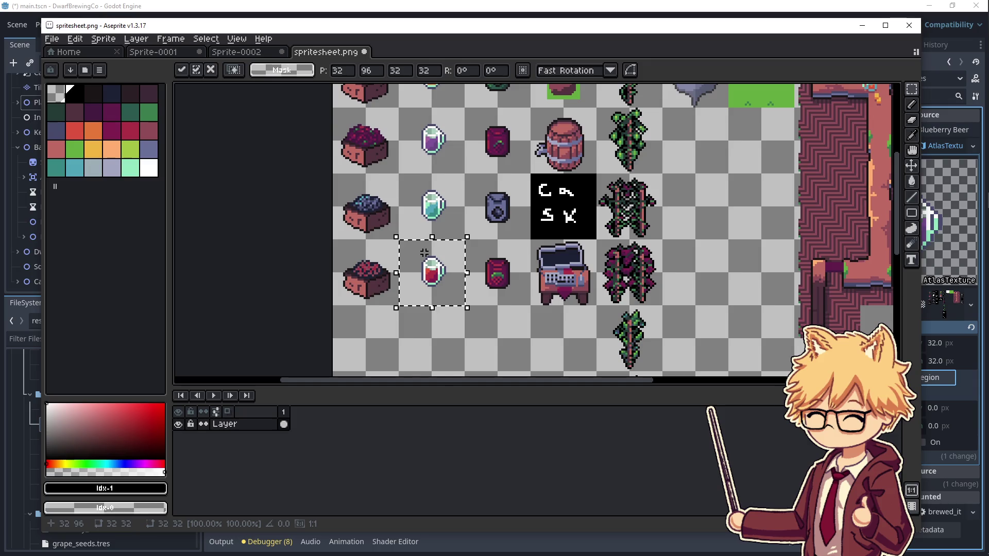
key("Right")
key("Right")
key("Right")
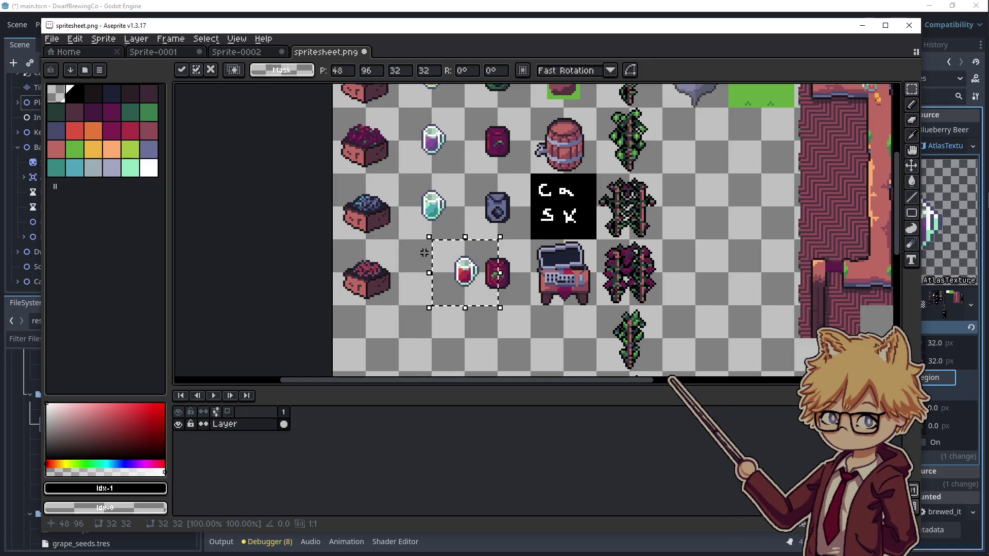
key("Right")
key("Right")
key("Right")
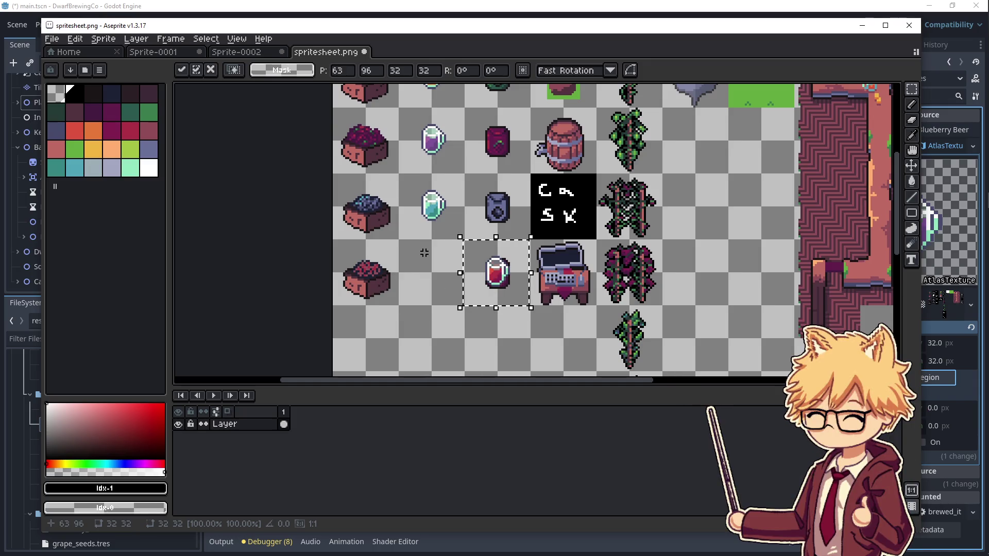
key("Left")
key("Left")
key("Left")
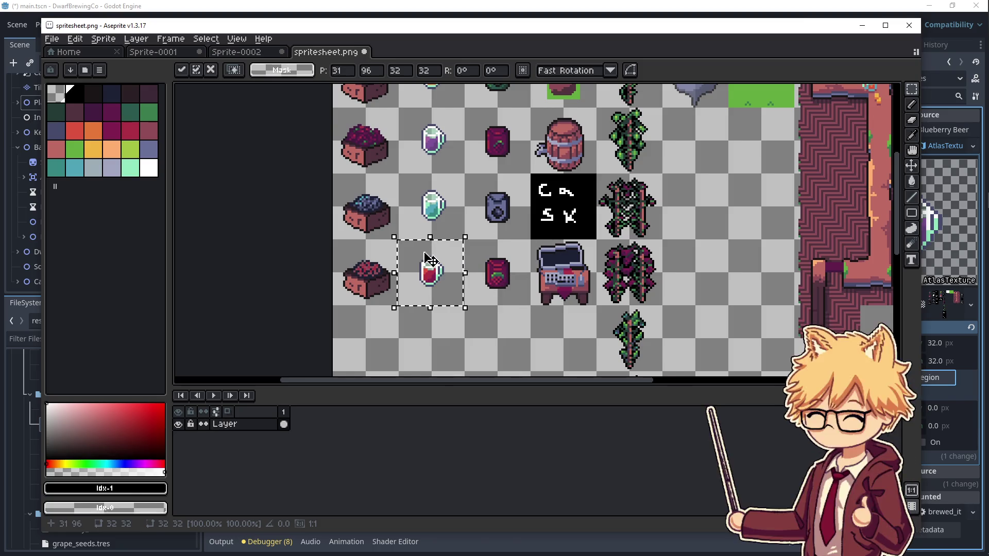
scroll(446, 294, "up", 1)
scroll(452, 298, "up", 2)
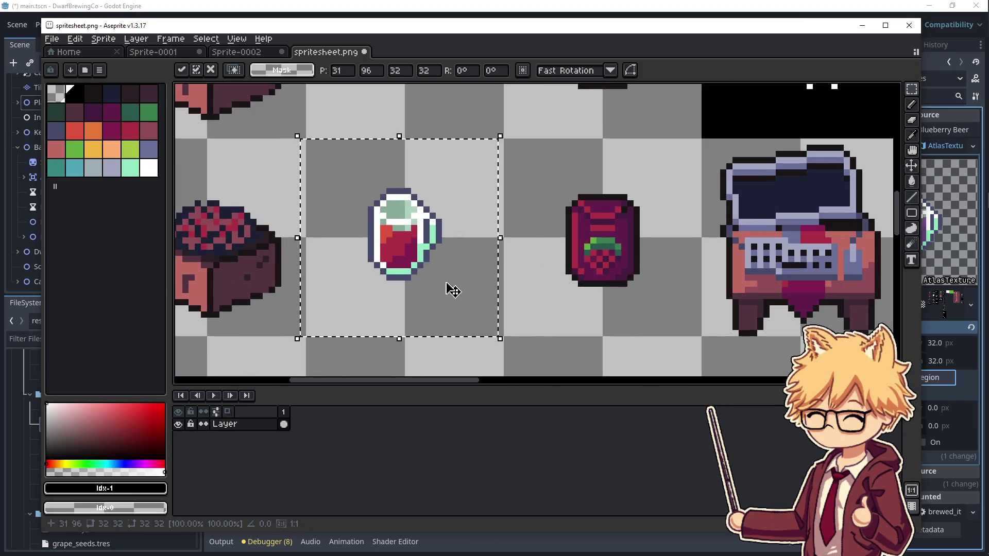
key("Right")
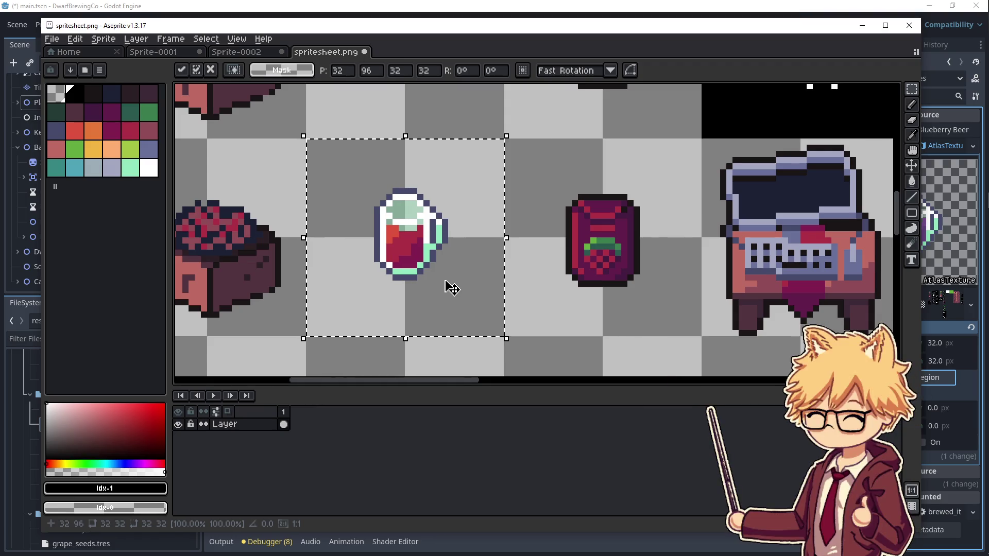
left_click(575, 178)
Draw test lines from the red and teal potions and undo each one
left_click_drag(451, 240, 501, 240)
key("ctrl+z")
left_click_drag(408, 186, 408, 133)
key("ctrl+z")
scroll(442, 283, "down", 5)
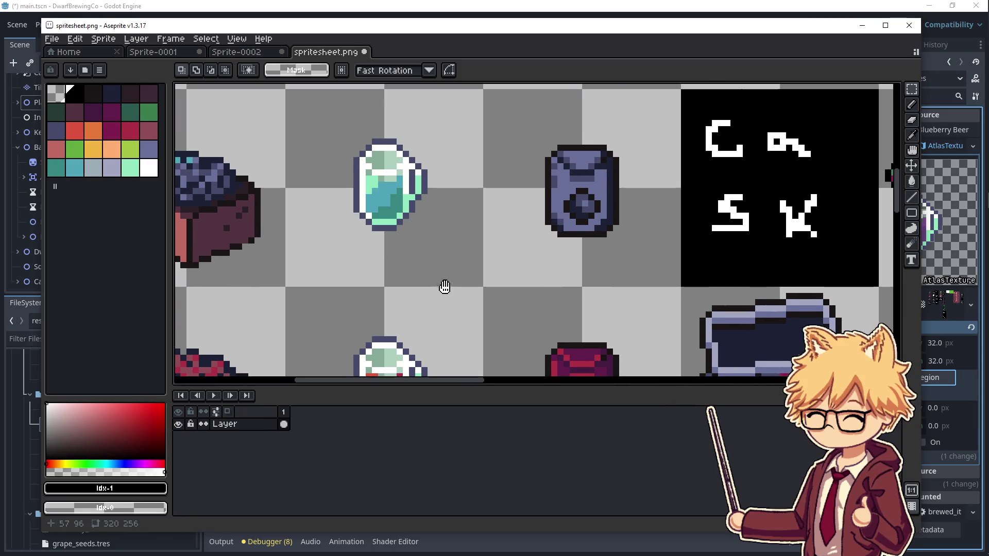
left_click_drag(429, 193, 479, 193)
key("ctrl+z")
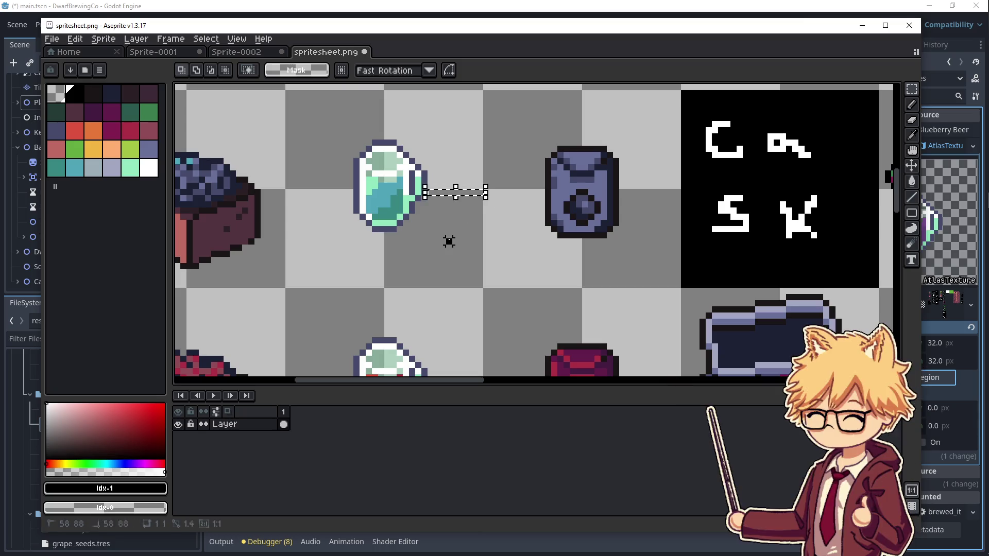
scroll(433, 242, "down", 3)
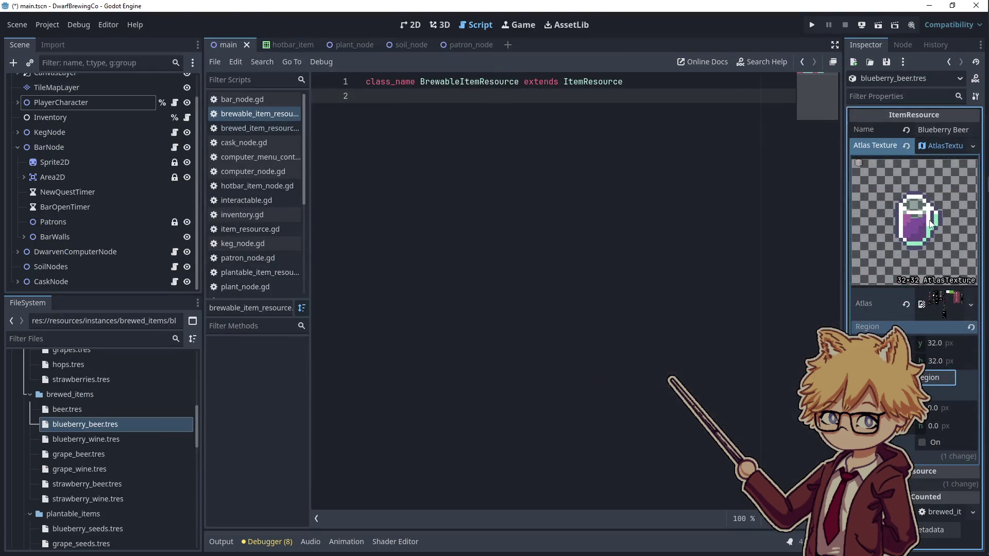
Open grape_beer.tres and name the item Grape Beer
left_click(101, 439)
left_click(113, 452)
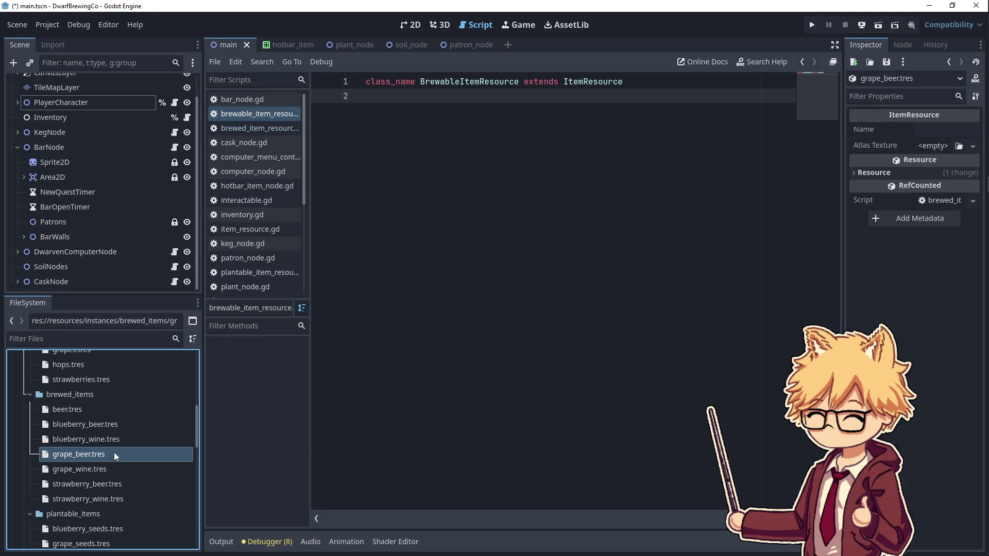
left_click(944, 131)
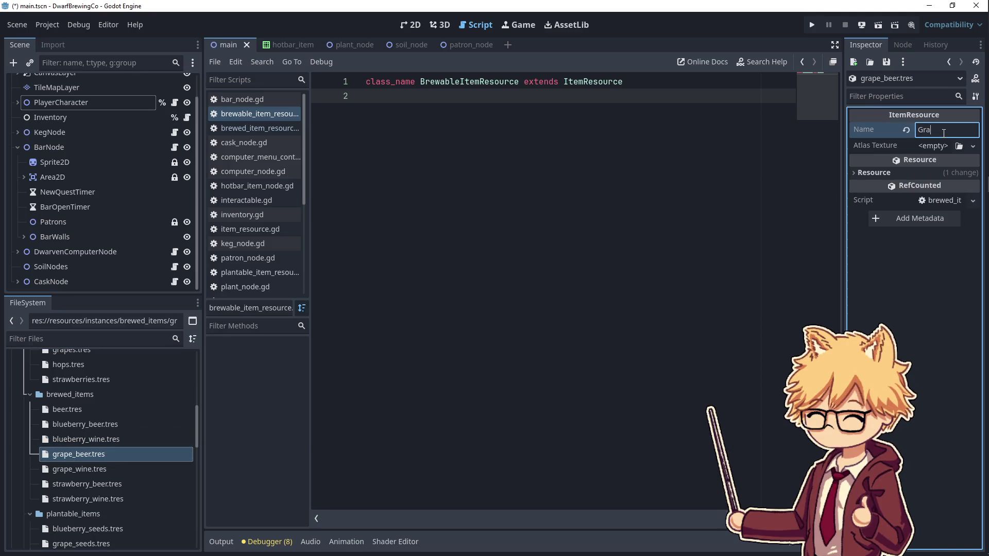
type("Beer")
Give grape_beer.tres a new AtlasTexture icon using the spritesheet as its atlas
left_click(959, 146)
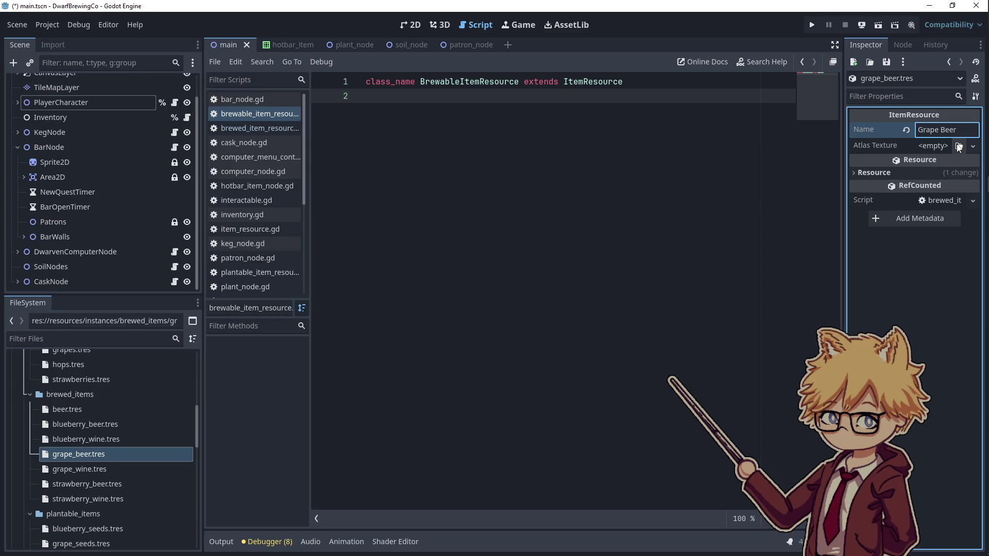
key("Escape")
left_click(933, 146)
left_click(932, 175)
left_click(935, 146)
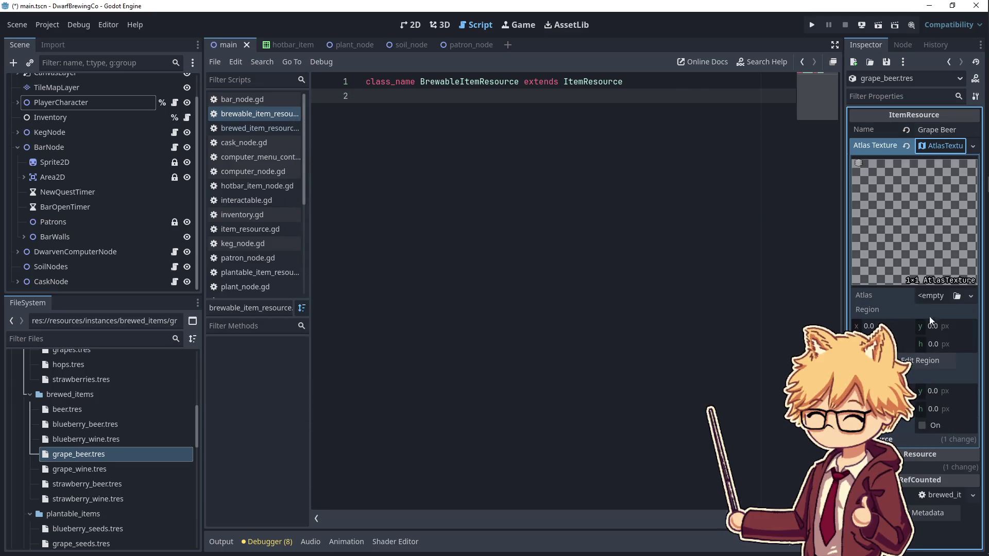
left_click(957, 296)
double_click(325, 169)
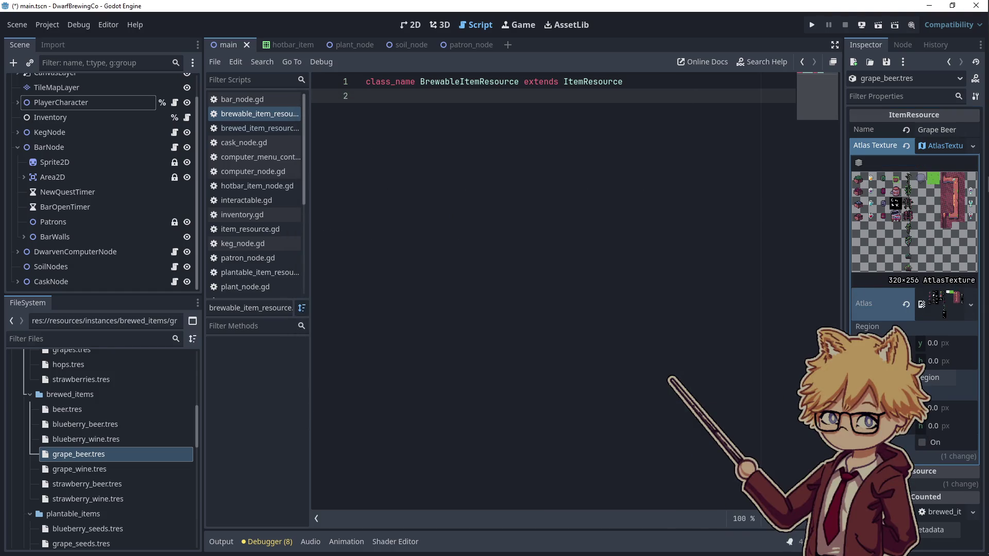
Set the atlas region y and height to 32, save, and reopen blueberry_beer.tres
left_click(946, 343)
type("32")
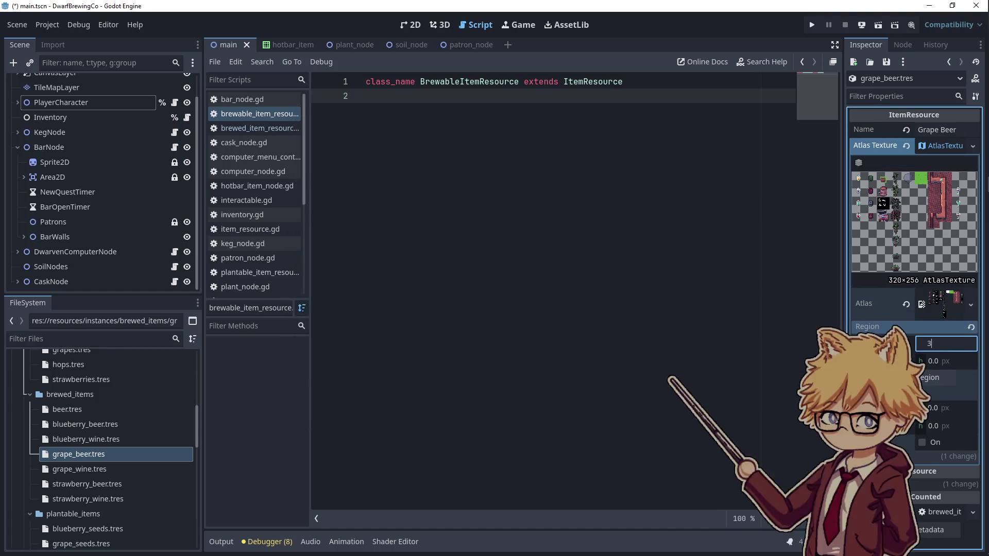
key("Return")
left_click(935, 361)
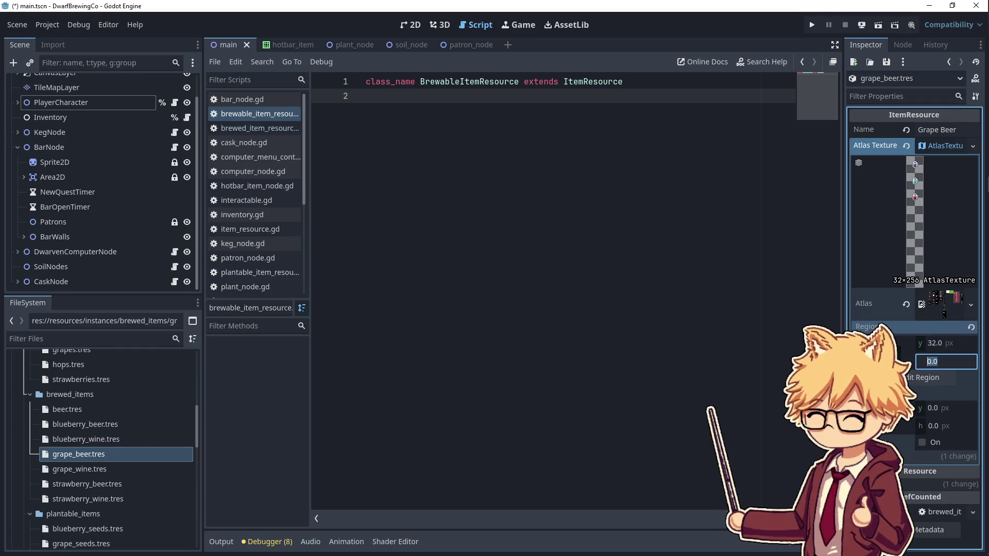
type("32")
key("Return")
key("ctrl+s")
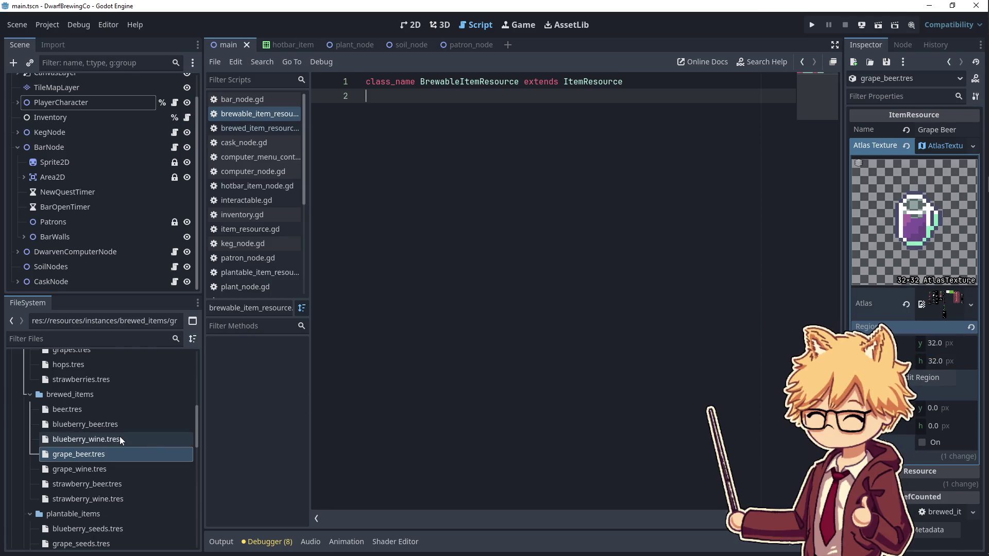
left_click(120, 436)
left_click(119, 423)
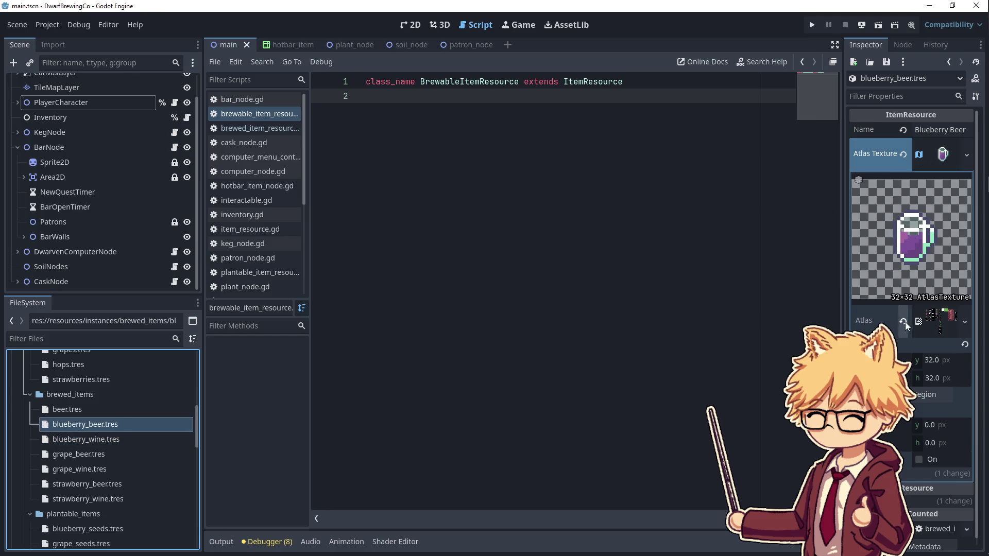
Move Blueberry Beer's icon region to y 64 and save
left_click(925, 360)
type("4")
key("Return")
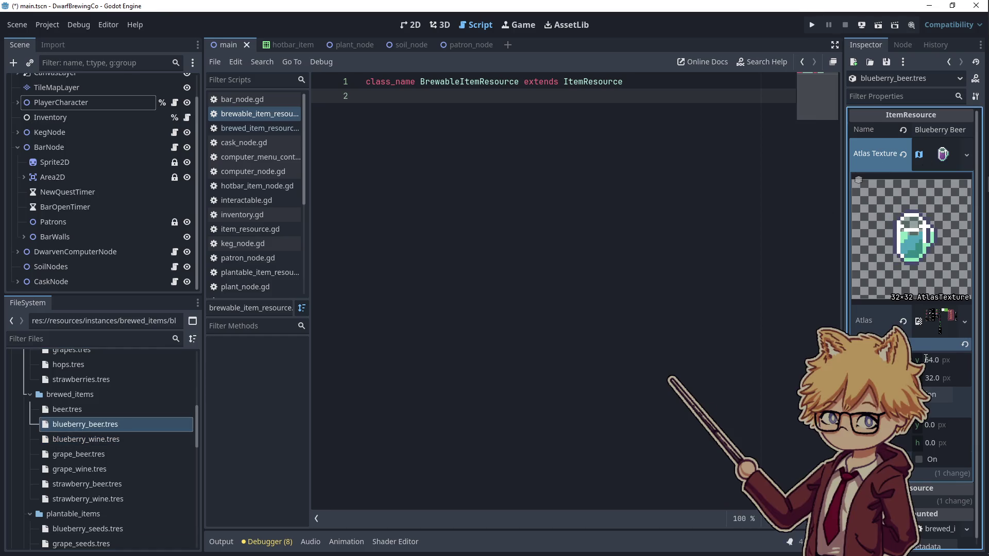
key("ctrl+s")
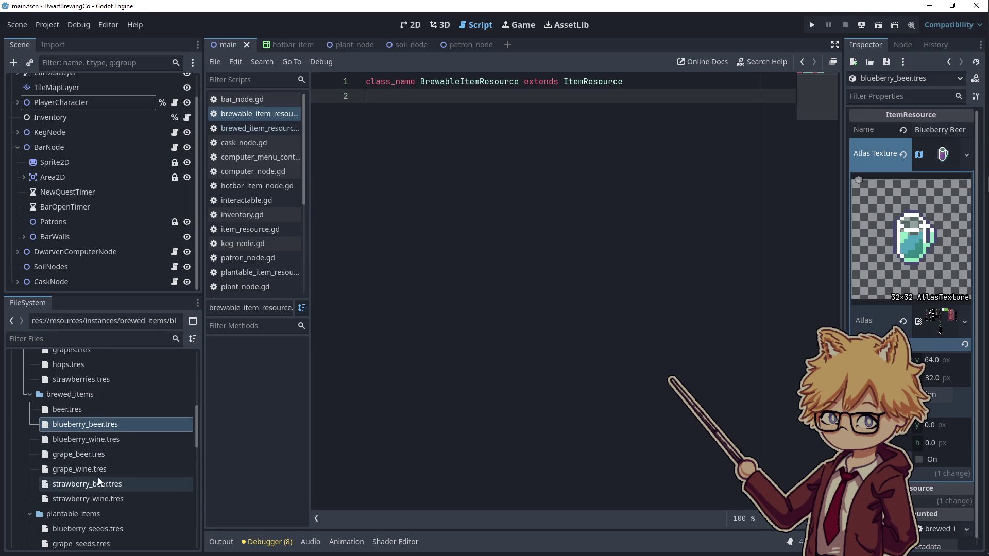
Open strawberry_beer.tres and name the item Strawberry Beer
left_click(130, 485)
left_click(930, 130)
type("Straw")
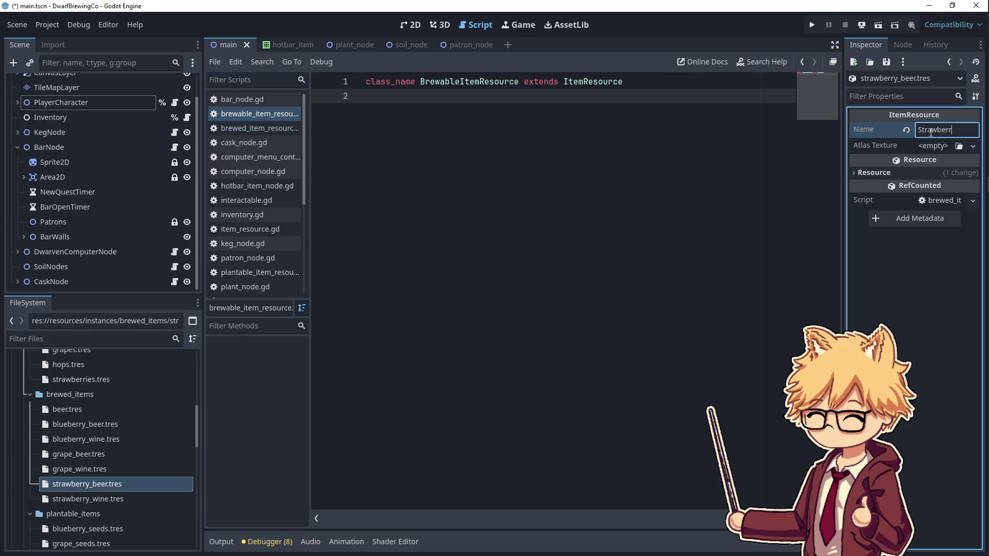
left_click(959, 146)
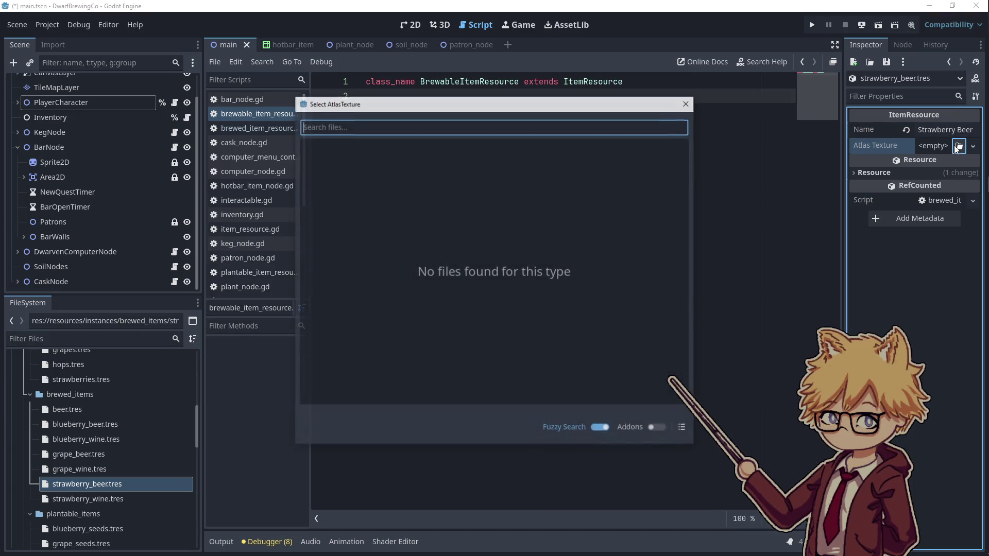
left_click(687, 103)
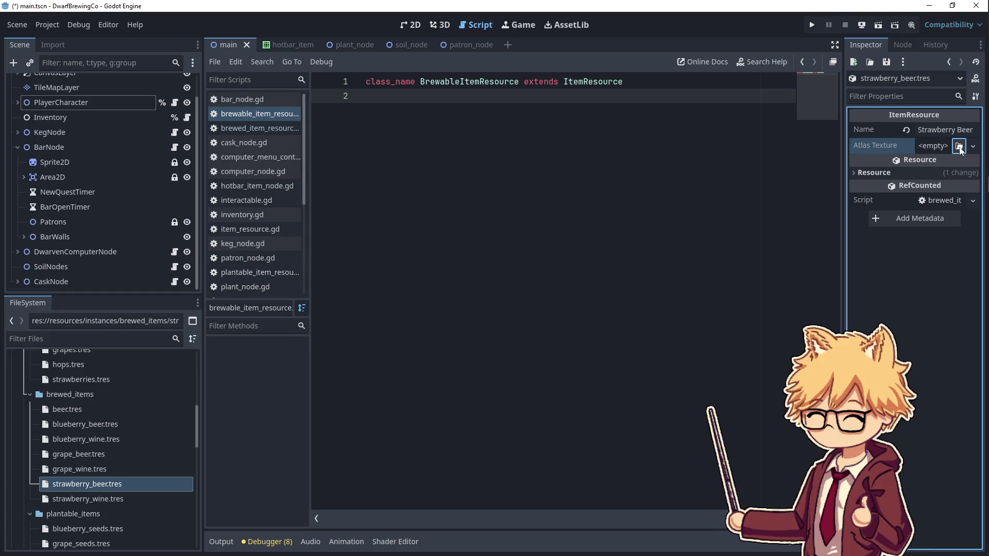
mouse_move(975, 148)
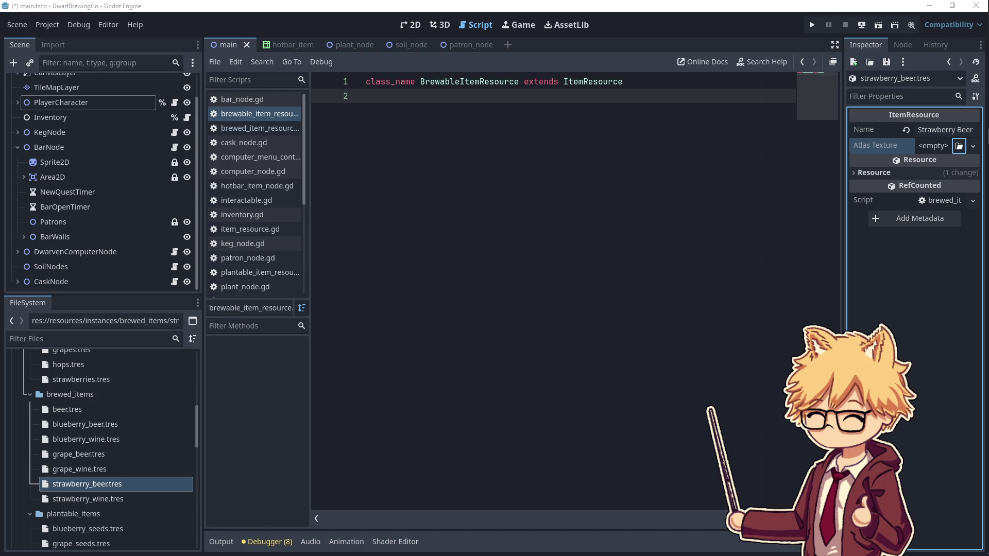
Skip Spotify from 'Try again' to 'Nocturnal' by P*Light, then minimise the player
key("alt+Tab")
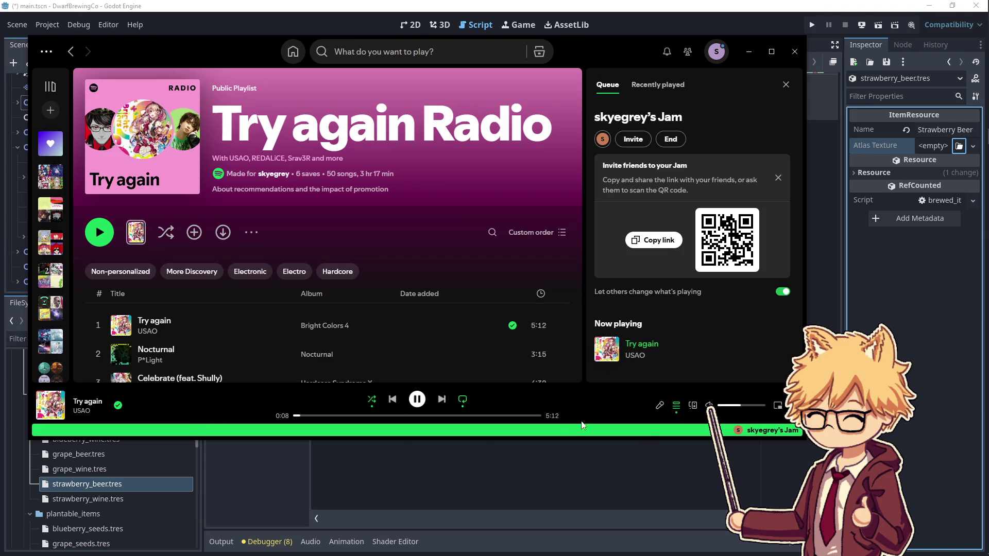
scroll(301, 384, "down", 2)
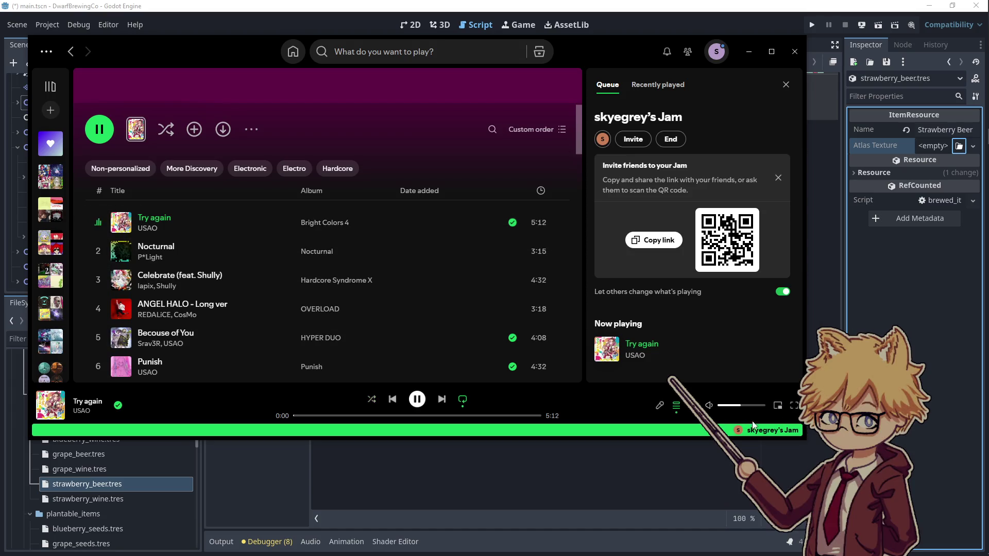
left_click(442, 400)
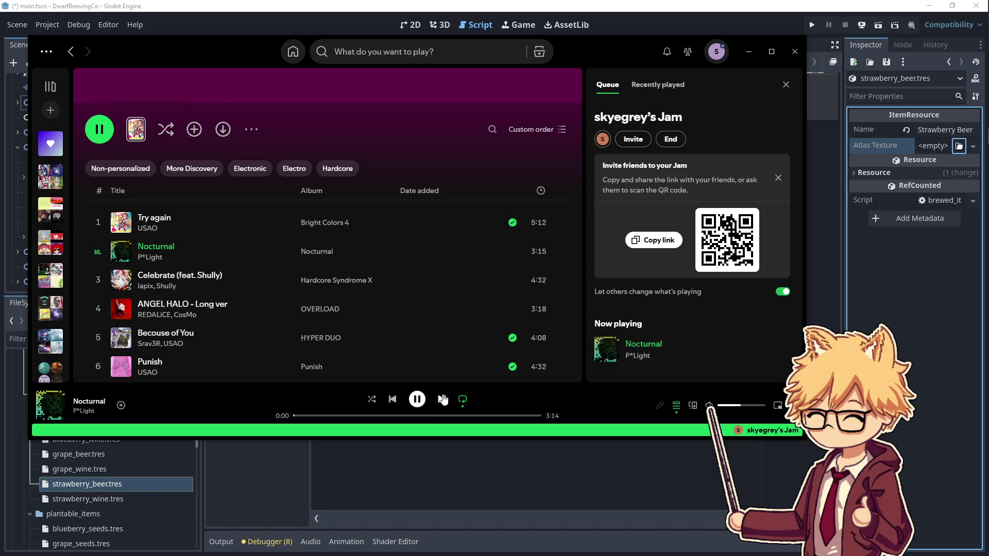
key("super+Down")
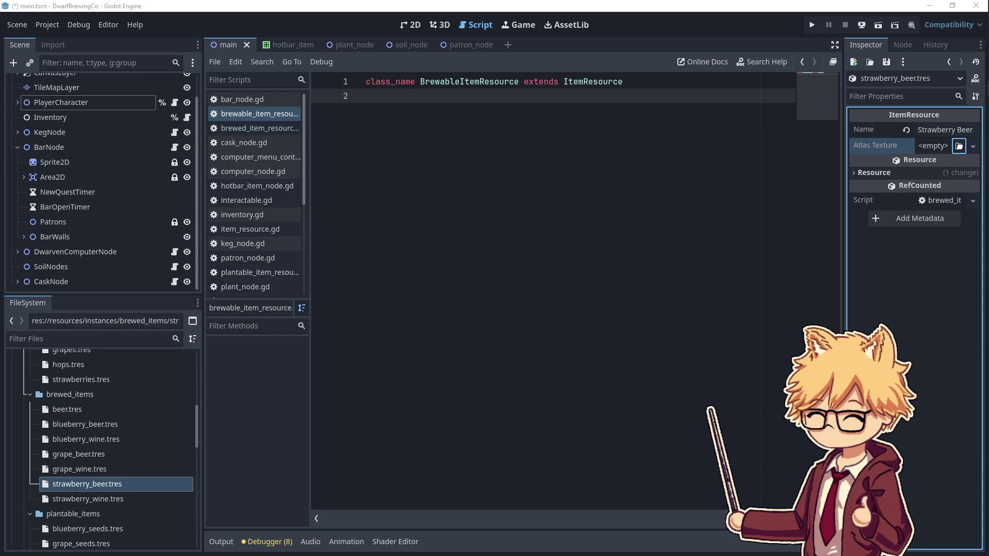
Browse strawberry_beer.tres's Atlas Texture options, closing the empty texture load picker
left_click(416, 201)
scroll(63, 471, "down", 3)
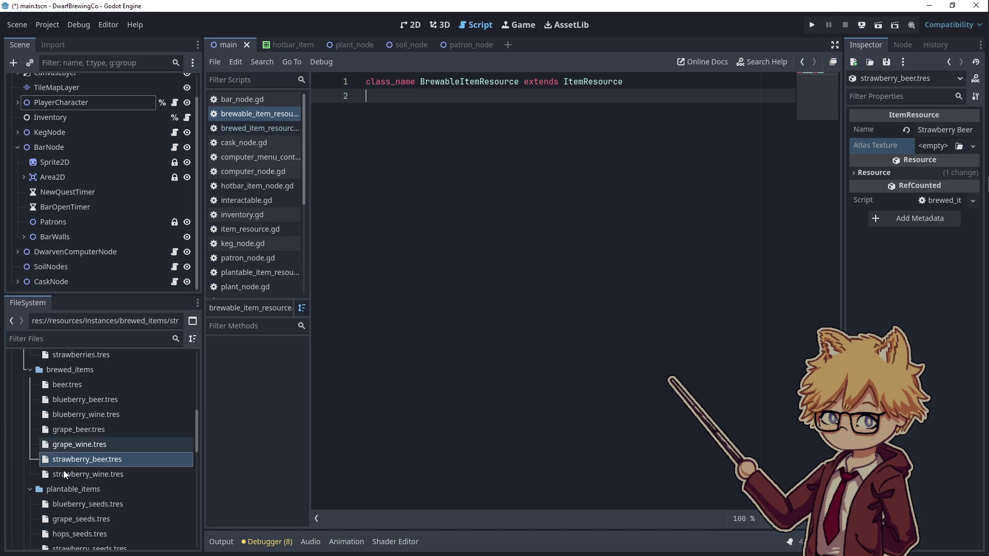
scroll(107, 441, "up", 5)
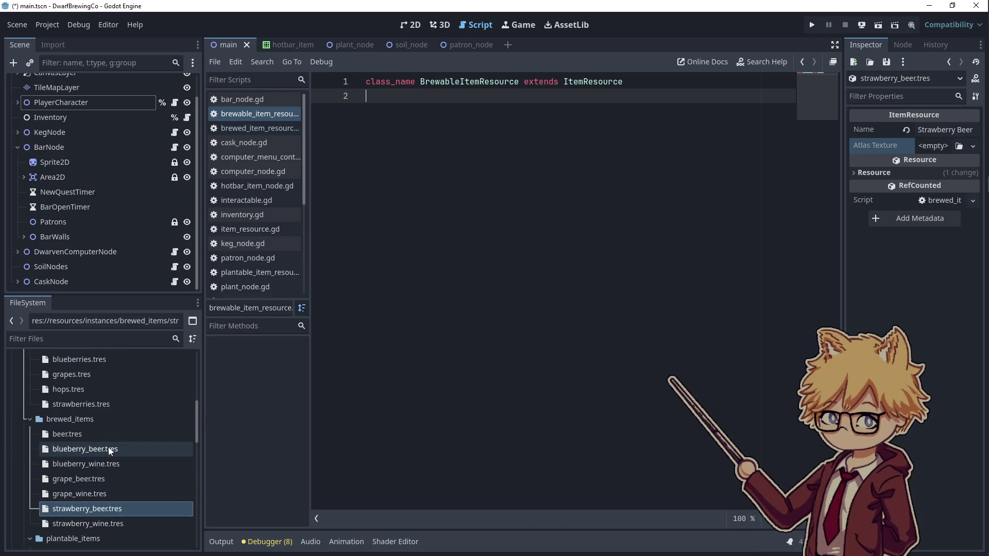
scroll(118, 462, "down", 4)
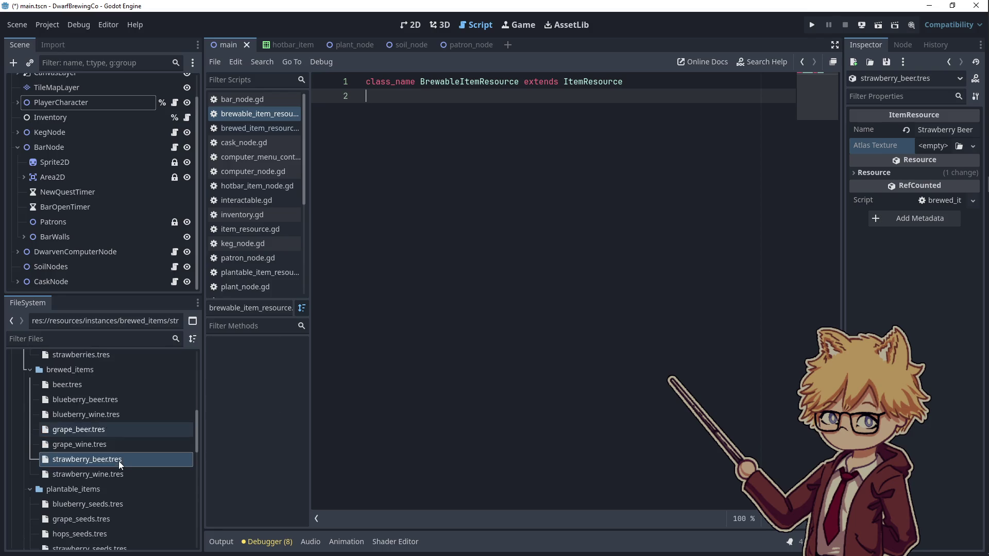
left_click(968, 147)
left_click(951, 197)
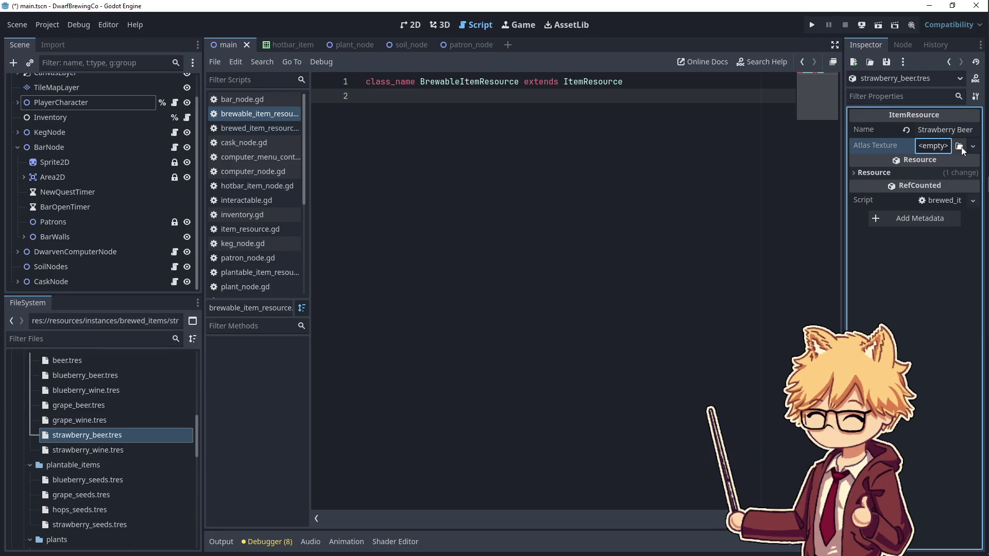
left_click(686, 109)
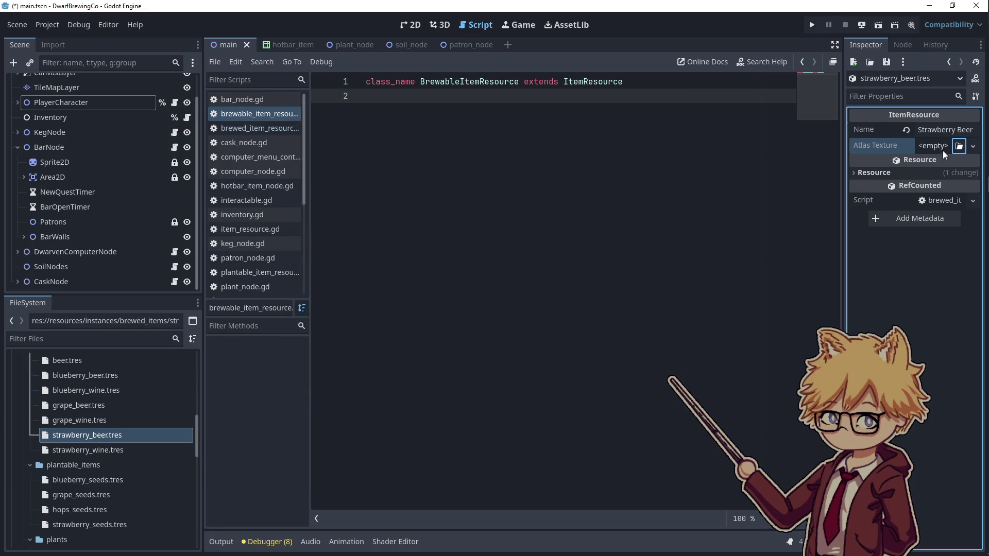
left_click(943, 149)
mouse_move(987, 178)
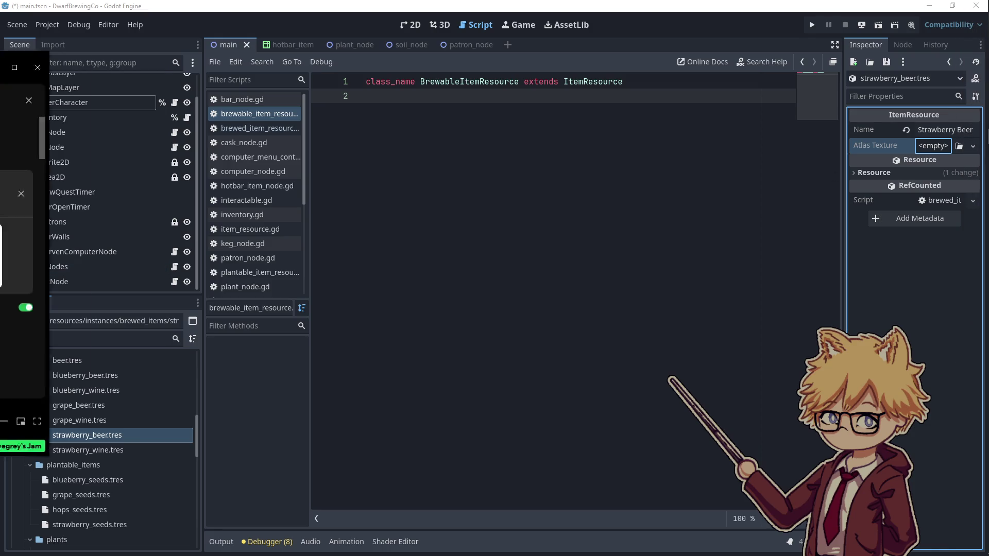
Skip Spotify ahead to 'Celebrate (feat. Shully)' and hide the player
left_click_drag(0, 72, 368, 72)
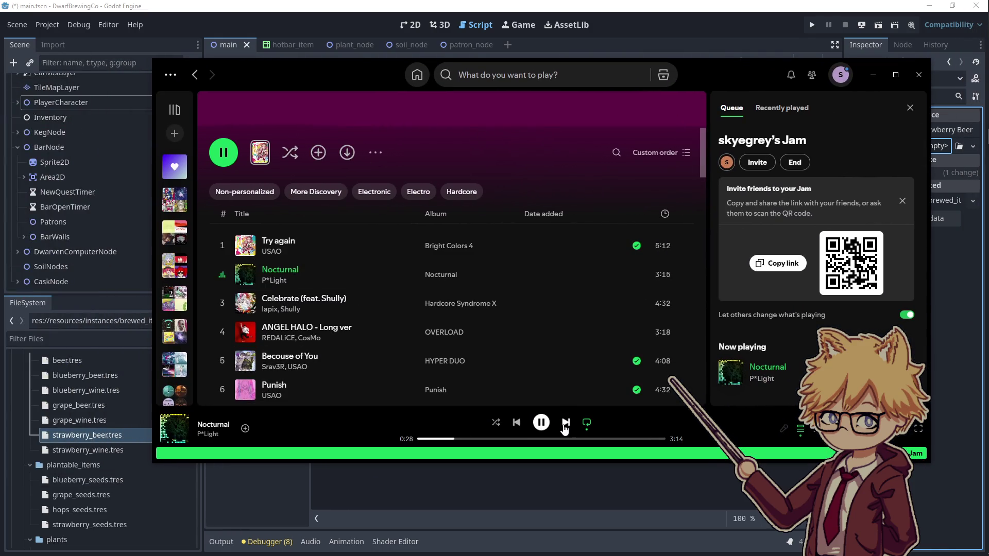
left_click(566, 423)
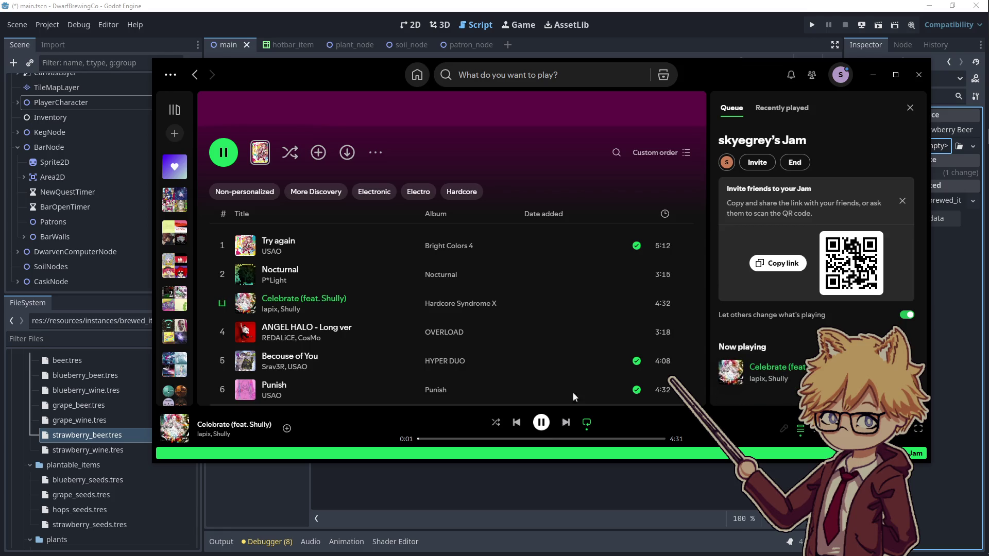
left_click(873, 75)
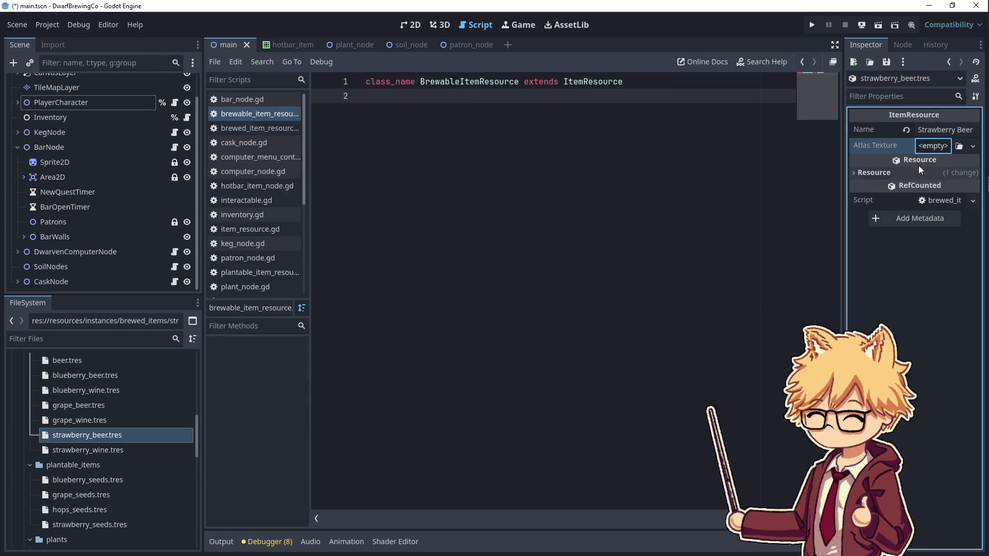
Assign a New AtlasTexture to the Atlas Texture property and expand its settings
left_click(958, 146)
left_click(688, 102)
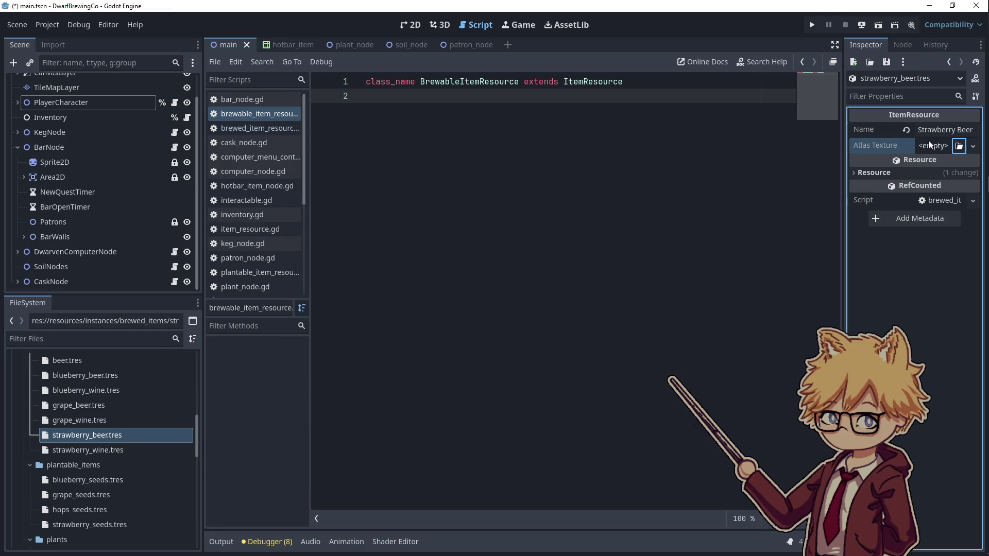
left_click(928, 146)
left_click(934, 163)
left_click(951, 147)
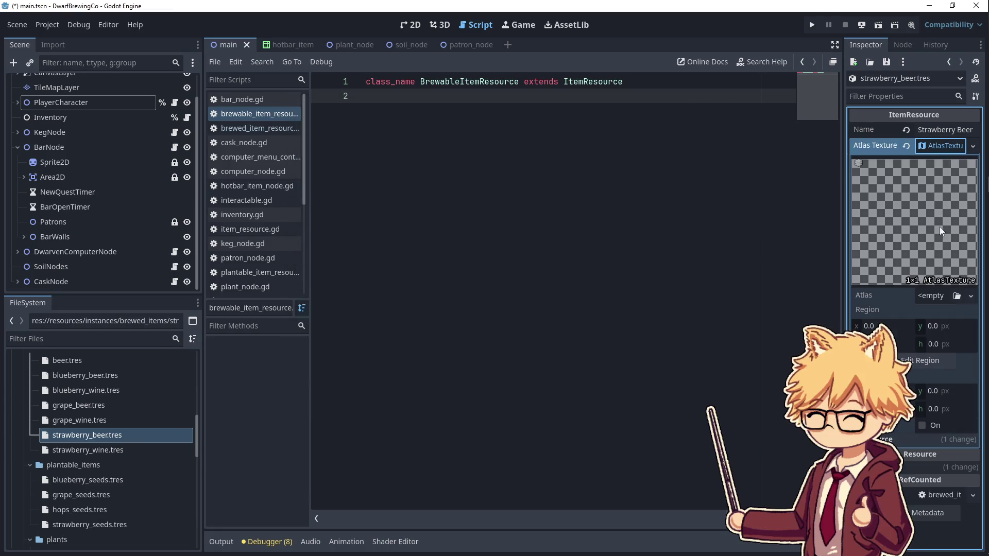
Set the atlas to spritesheet.png with region y 96, w 32, h 32, and save
left_click(934, 299)
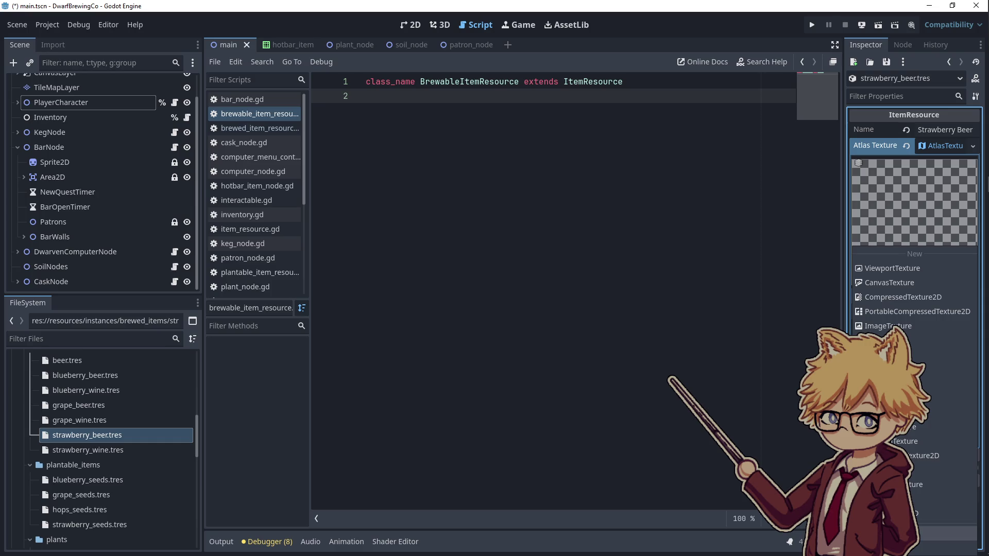
left_click(948, 534)
key("Return")
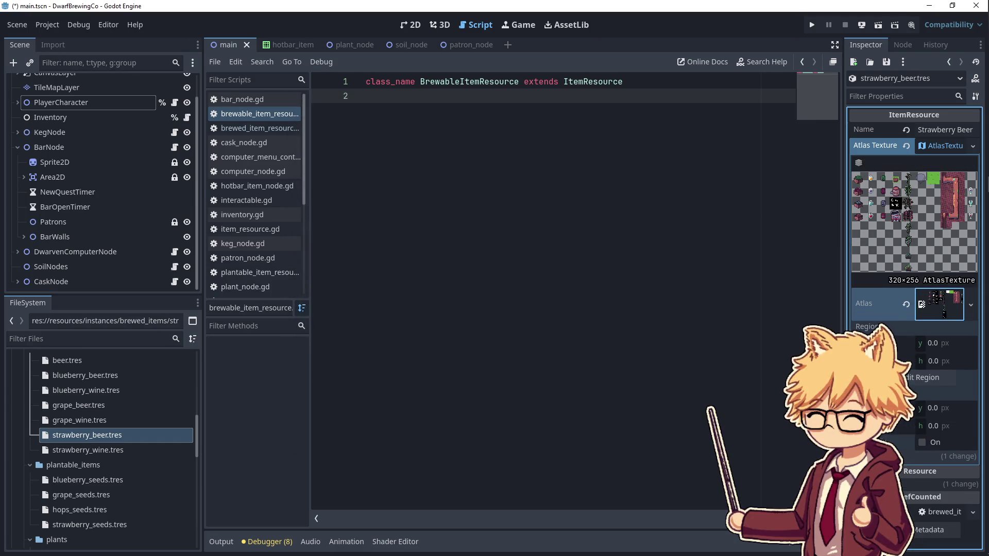
key("Tab")
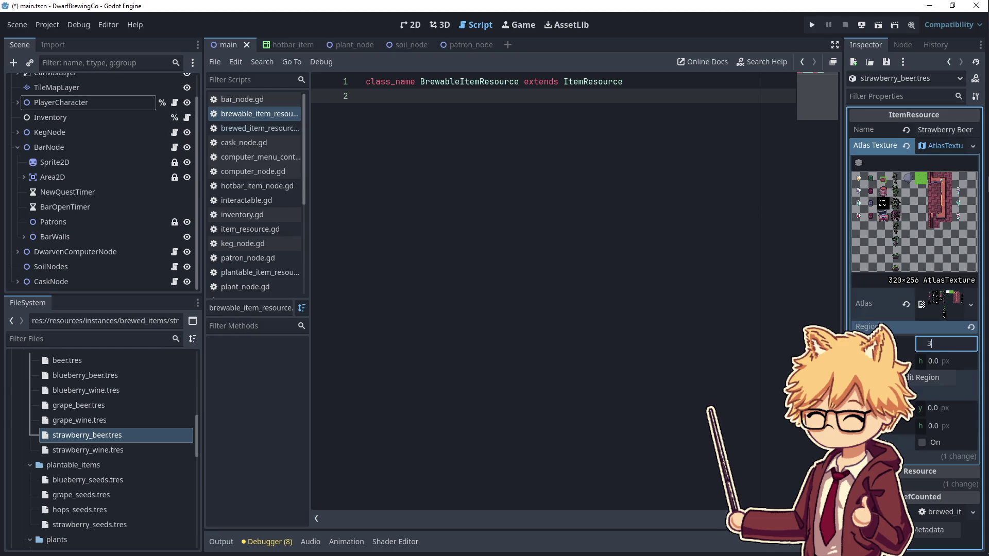
type("2")
key("Tab")
key("Tab")
type("32")
key("Tab")
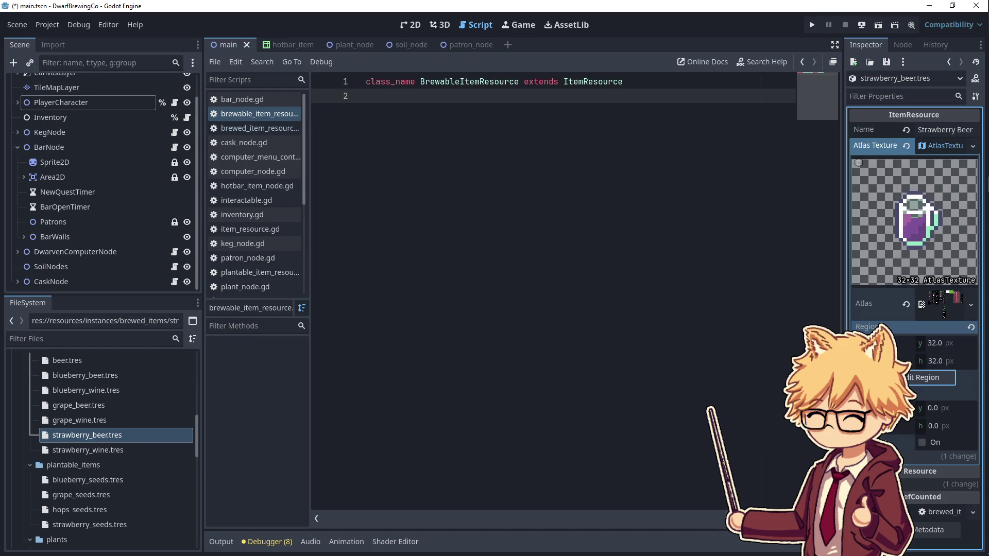
left_click(953, 341)
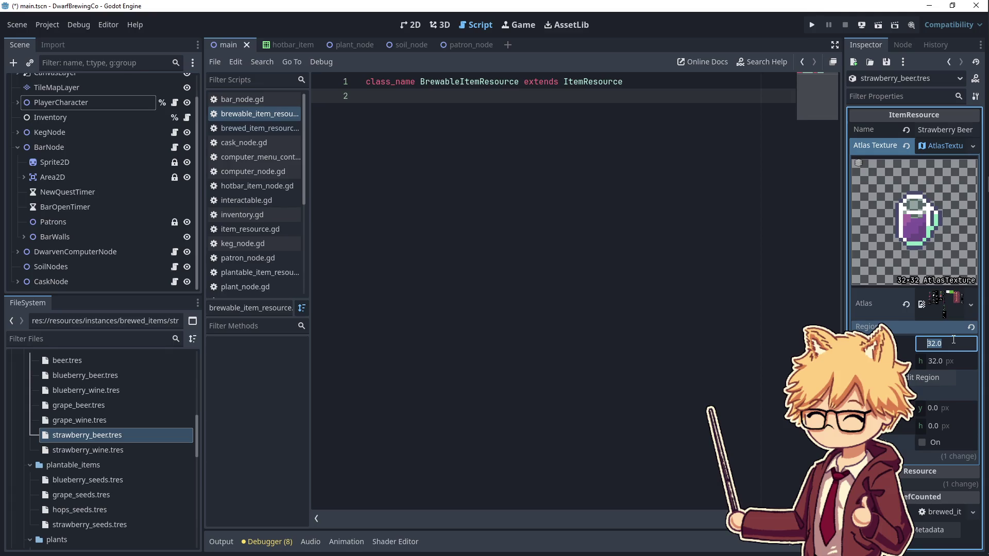
key("Return")
left_click(601, 261)
key("ctrl+s")
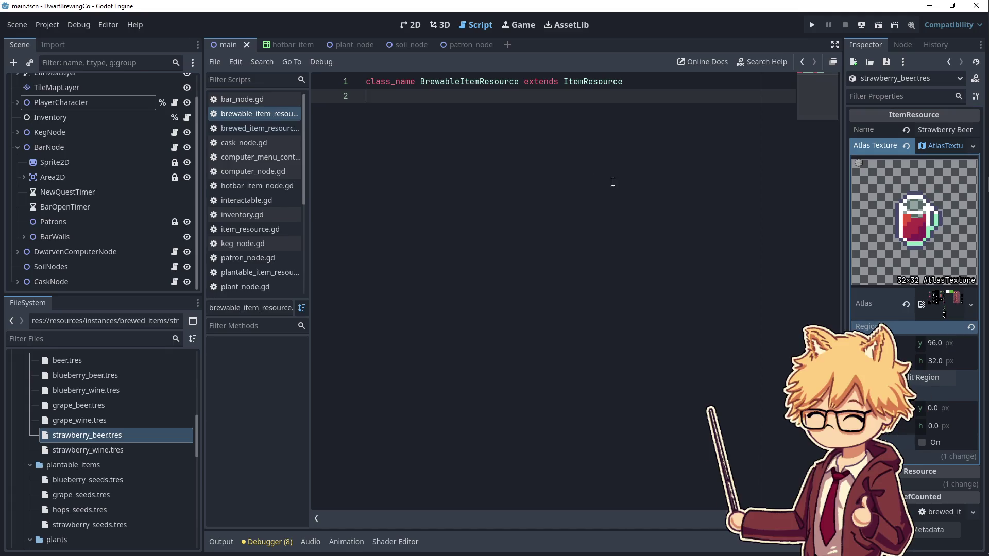
Compare strawberry_wine, grape, blueberry and beer item resources against strawberry_beer.tres
left_click(112, 450)
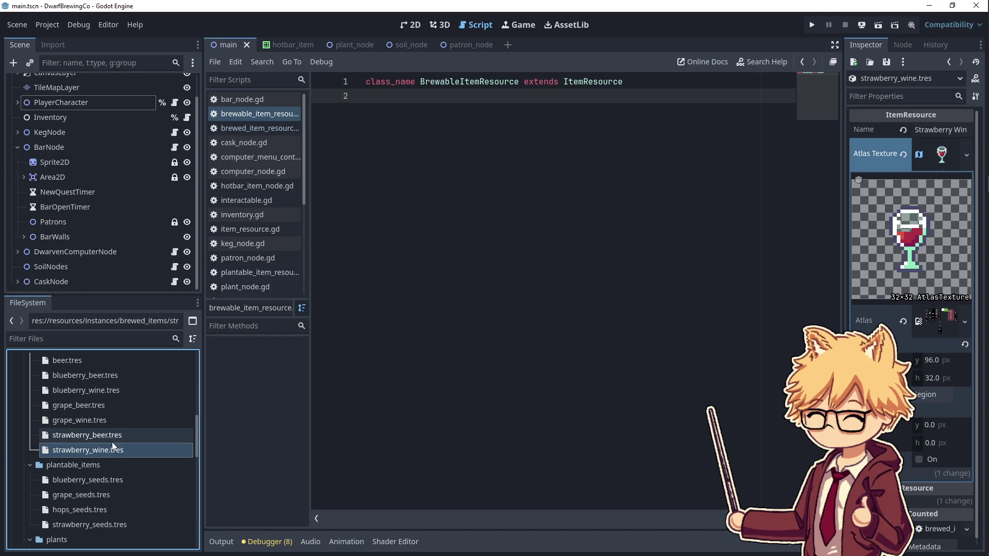
left_click(112, 440)
left_click(110, 425)
left_click(108, 405)
left_click(106, 391)
left_click(113, 378)
left_click(94, 384)
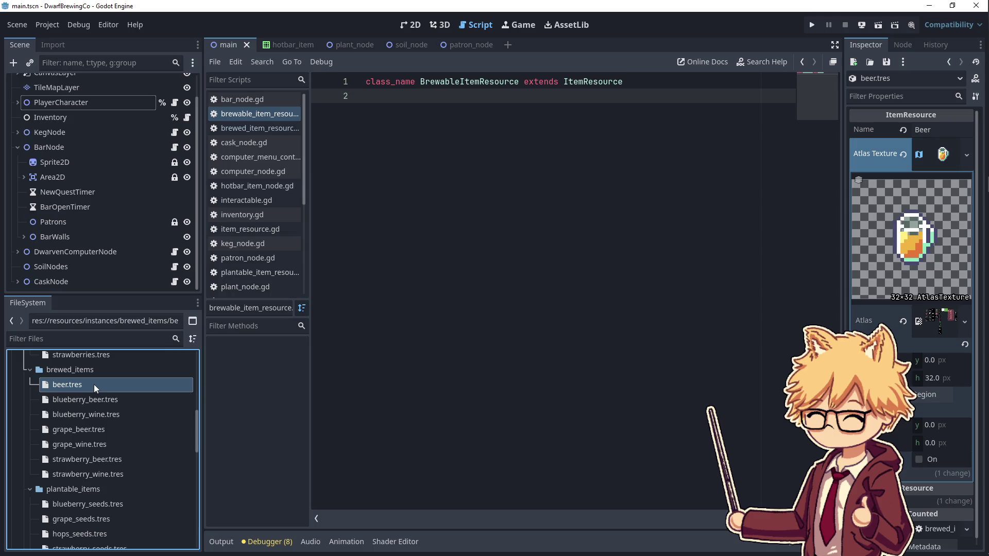
Collapse the BarNode branch and open the keg_node.gd script
scroll(101, 394, "up", 2)
scroll(119, 392, "up", 2)
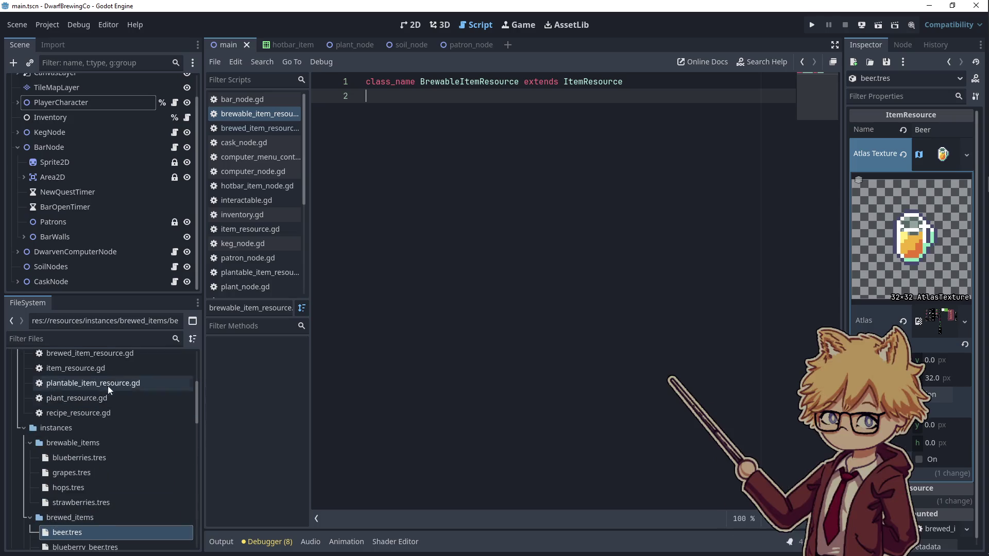
left_click(17, 147)
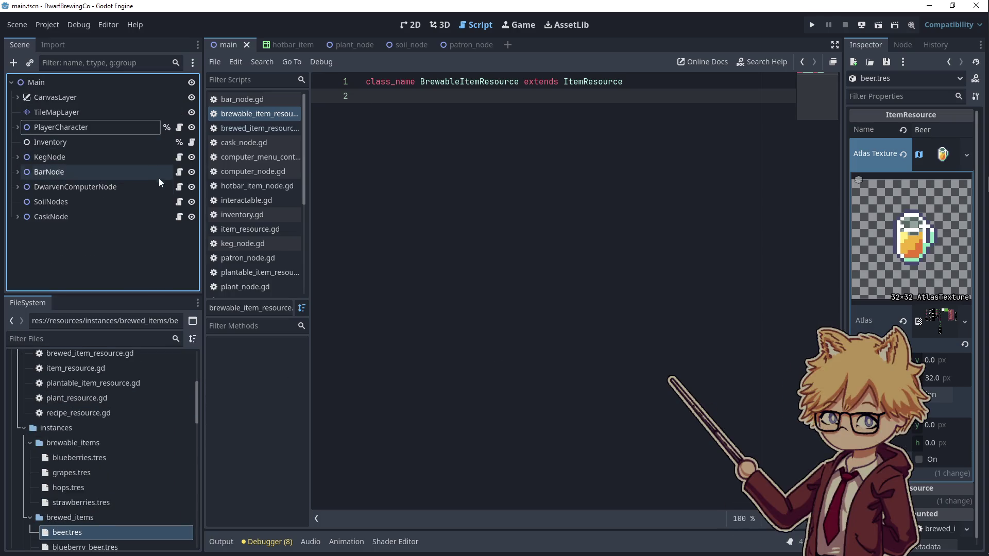
left_click(180, 157)
Change brewing_item to brewing_items of type Array[BrewableItemResource] and save
scroll(531, 263, "up", 10)
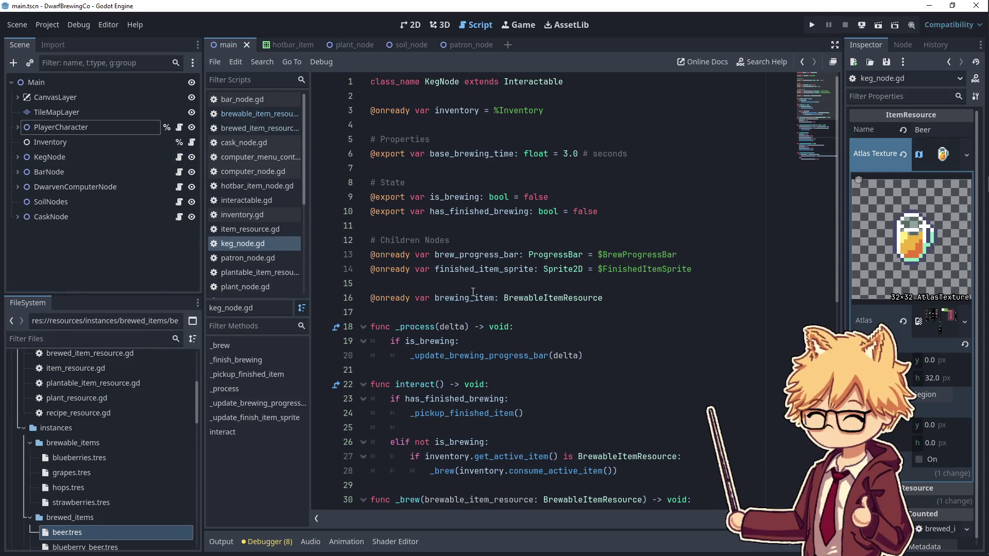
double_click(464, 298)
left_click_drag(603, 298, 325, 301)
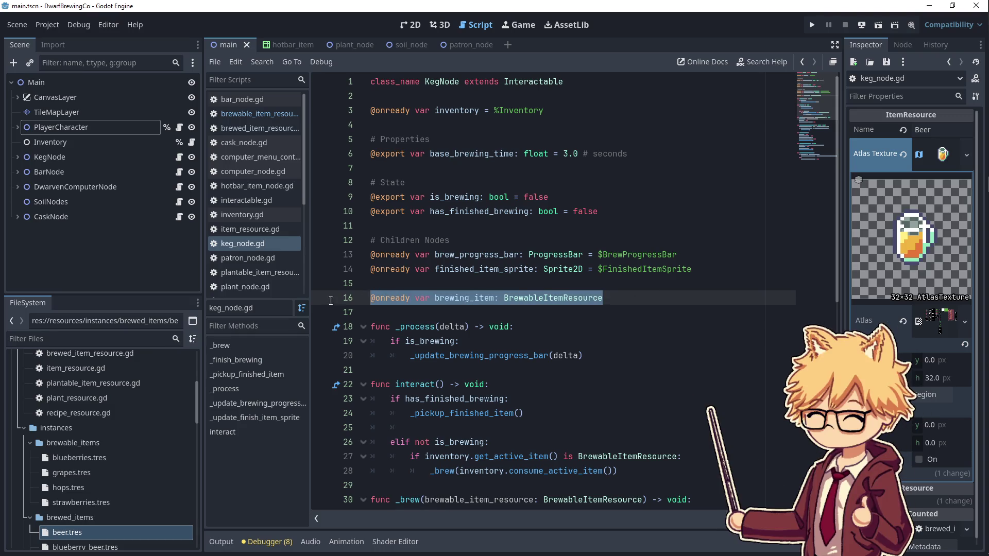
left_click(493, 298)
type("s")
left_click(509, 297)
type("Array")
type("[")
key("Escape")
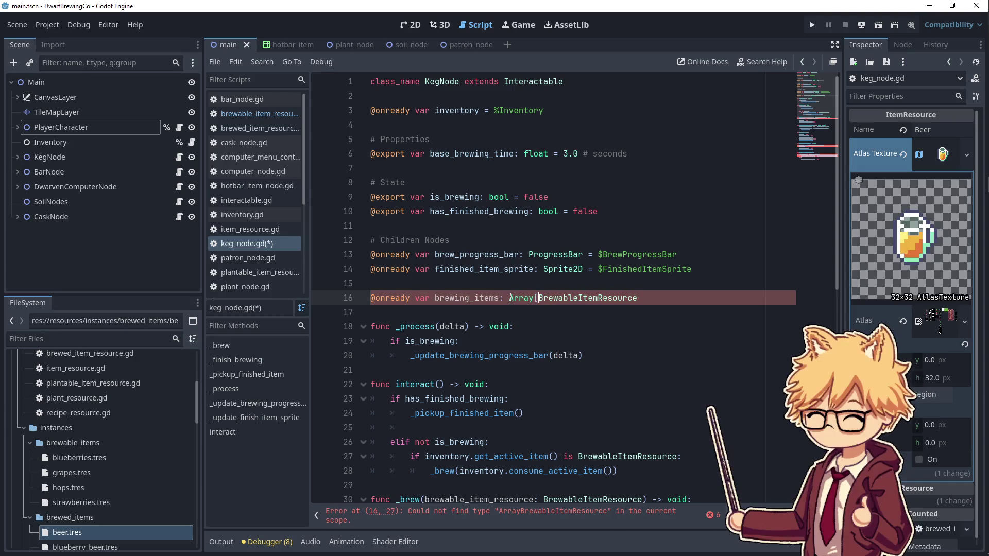
left_click(624, 281)
key("ctrl+s")
Move the brewing_items declaration up beneath the state variables at line 10
scroll(118, 445, "down", 5)
scroll(123, 440, "down", 1)
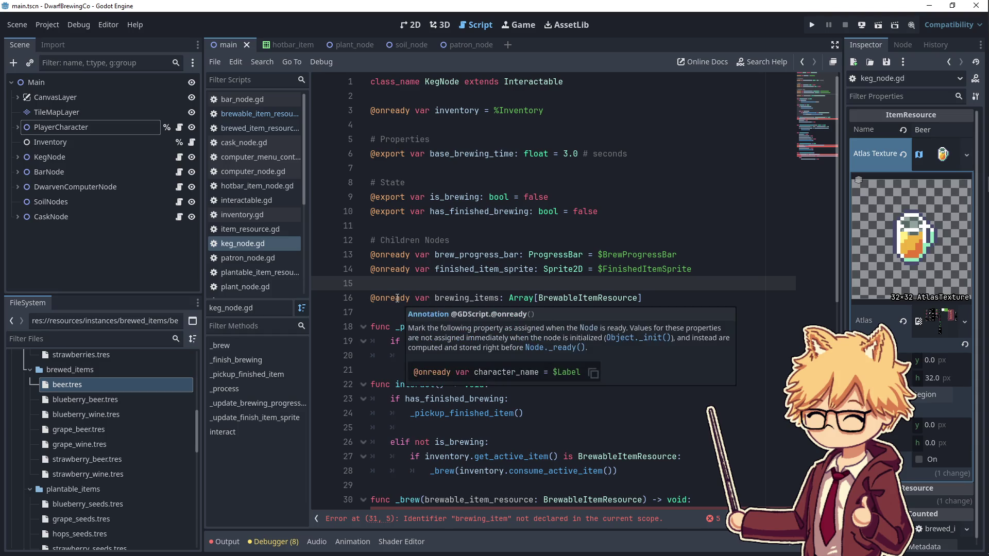
left_click(444, 230)
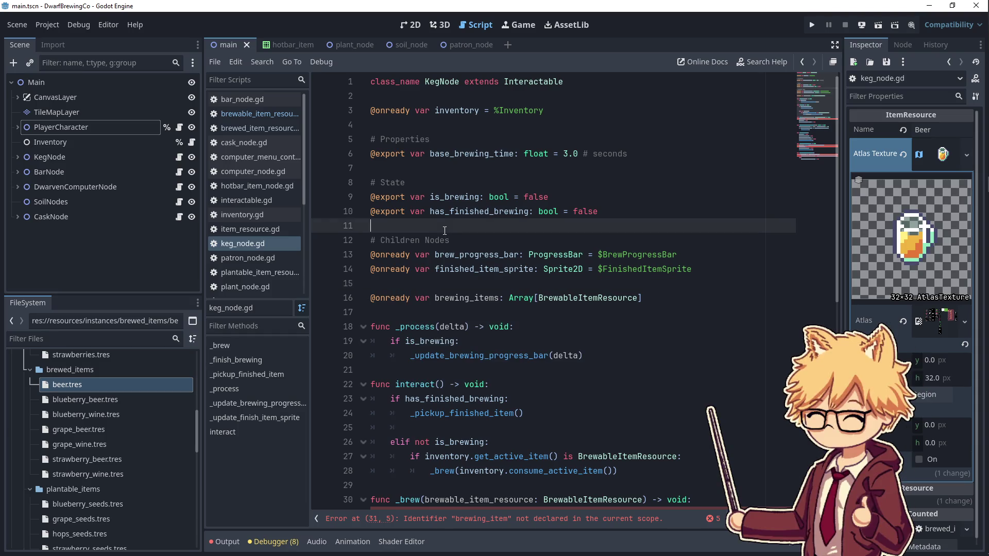
key("Down")
key("Down")
key("Down")
left_click_drag(642, 298, 344, 299)
key("ctrl+x")
left_click(611, 211)
key("Return")
key("ctrl+v")
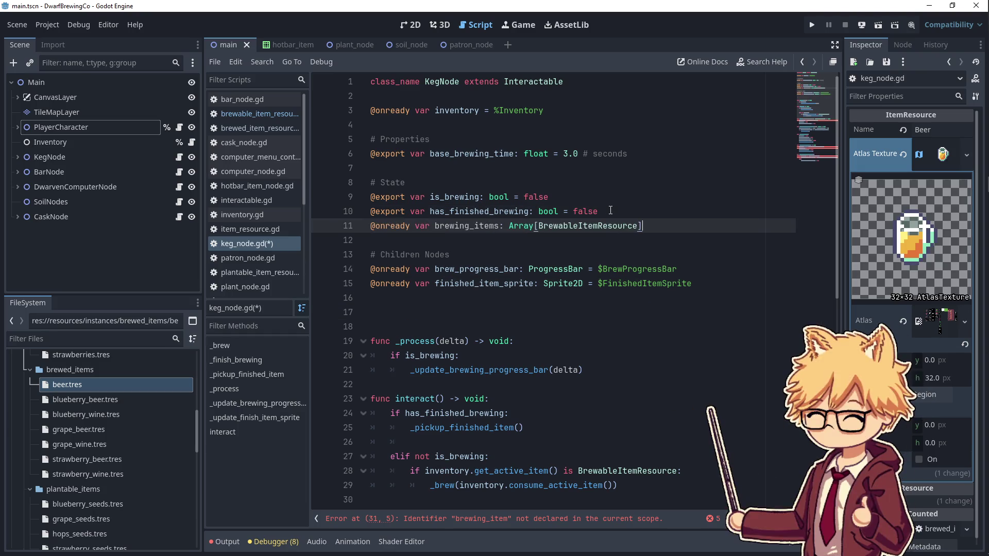
key("Return")
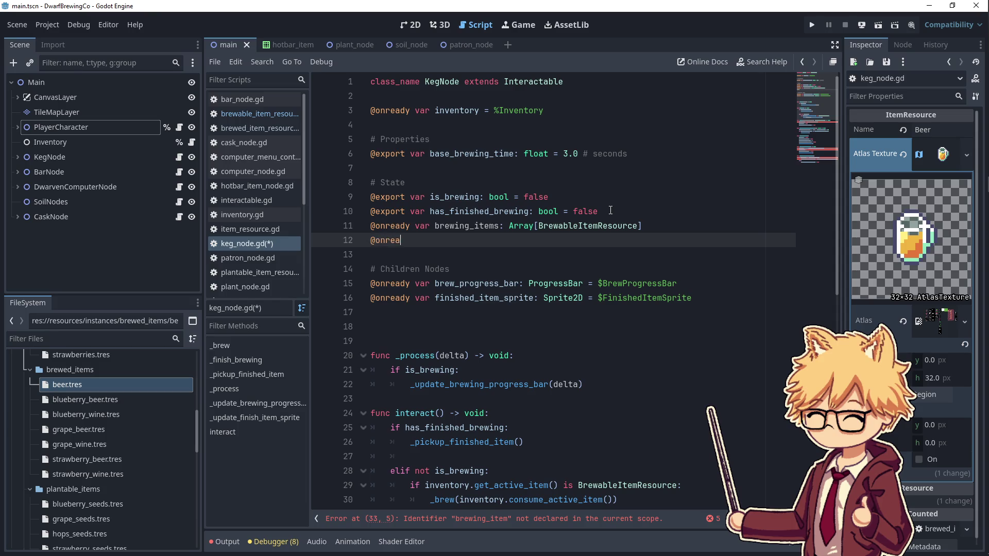
Declare 'recipes: Array[RecipeResource] = [' with the array opened onto separate lines
type("r")
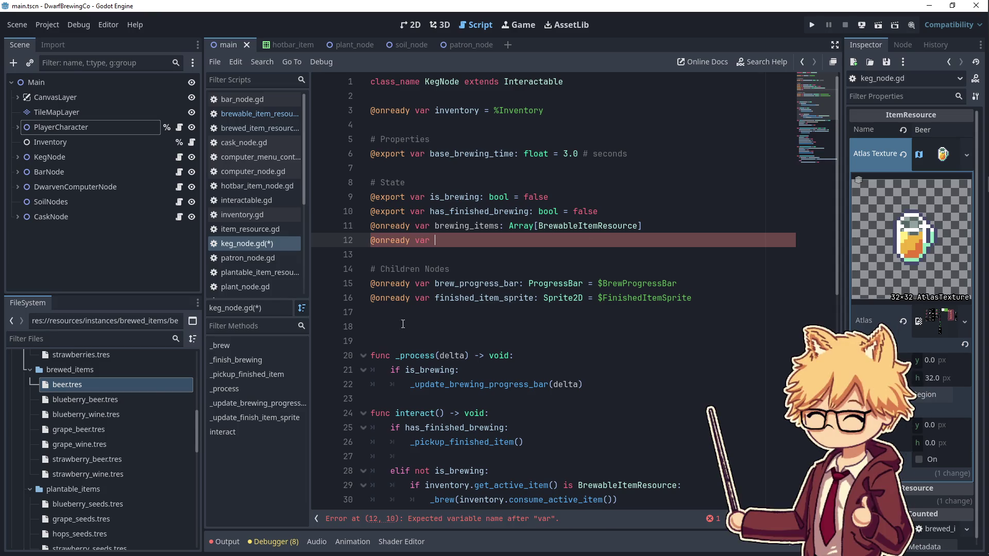
scroll(111, 432, "down", 5)
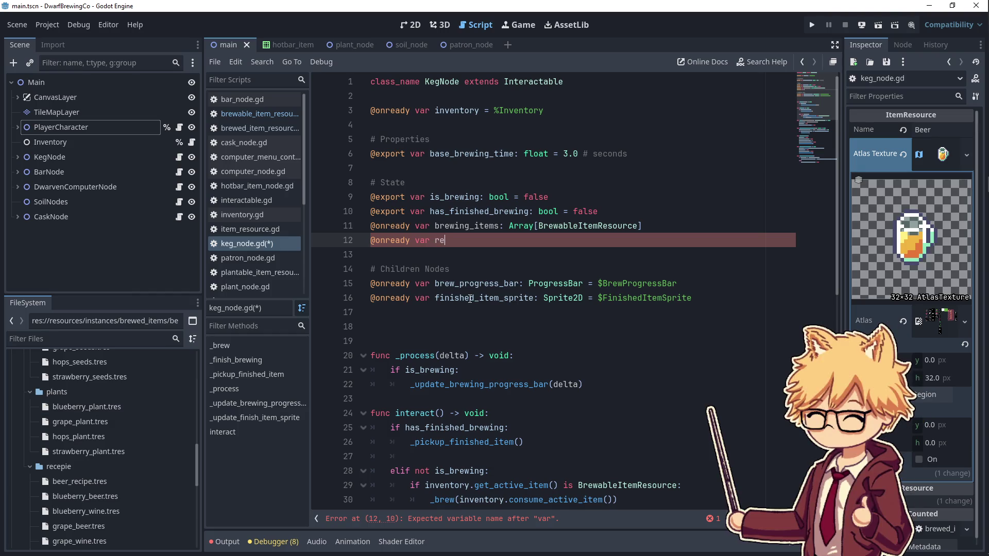
type("ipes: Array")
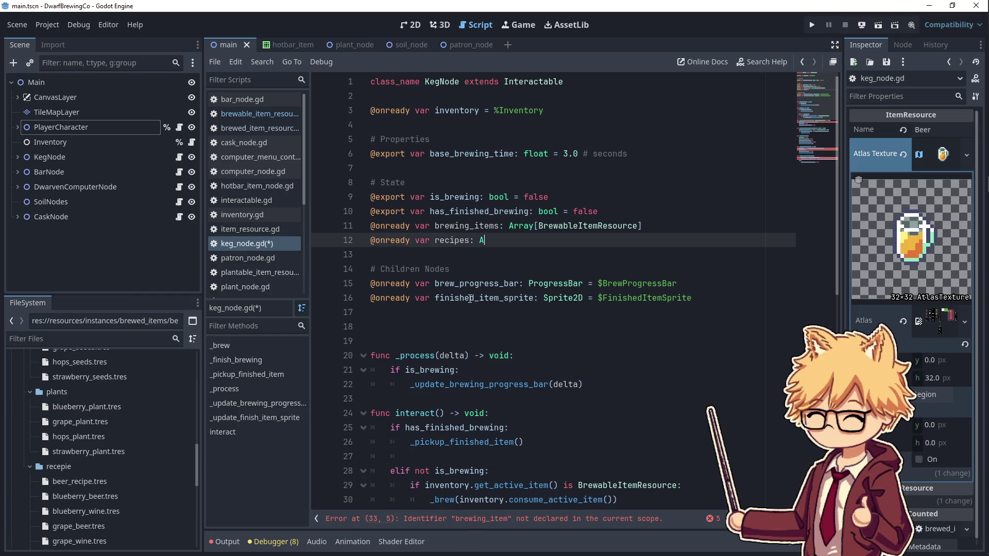
type("[R")
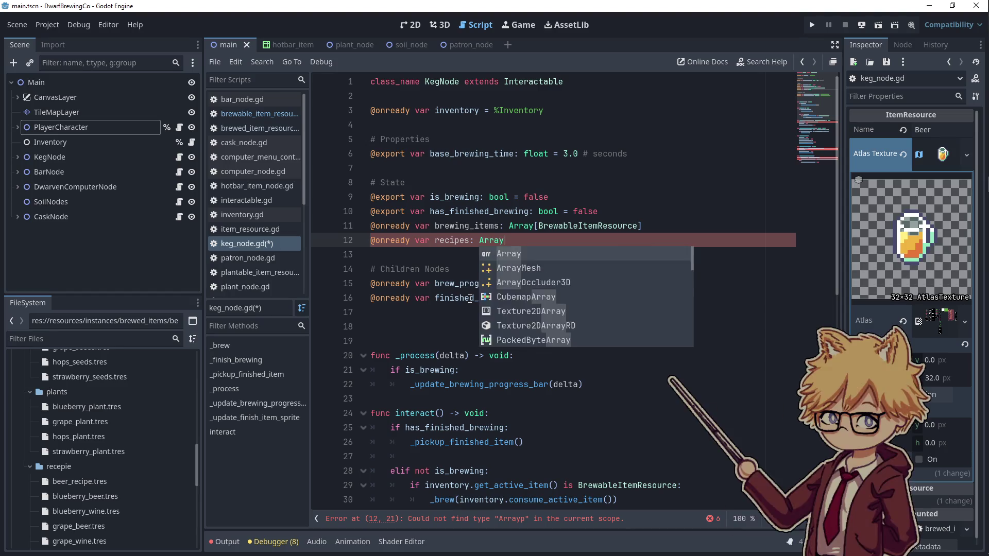
type("e")
key("Return")
type("] = ")
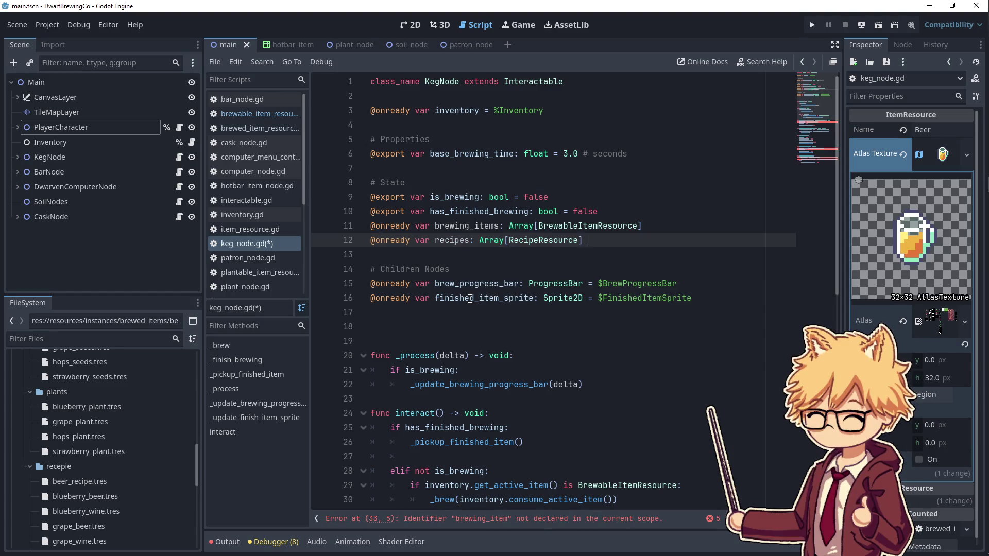
type("[")
key("Return")
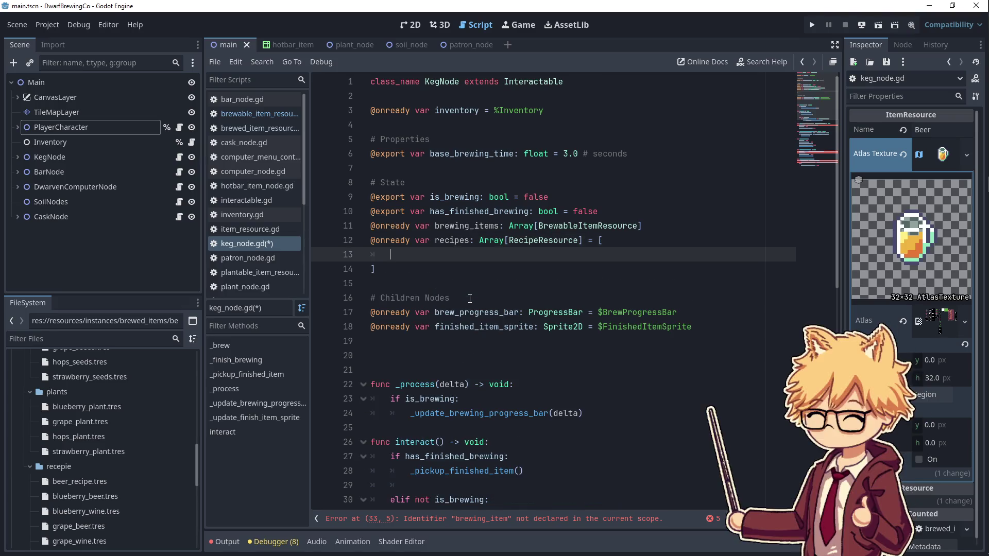
Move the recipes array under base_brewing_time in the Properties section
left_click_drag(379, 268, 363, 240)
key("ctrl+x")
left_click(405, 163)
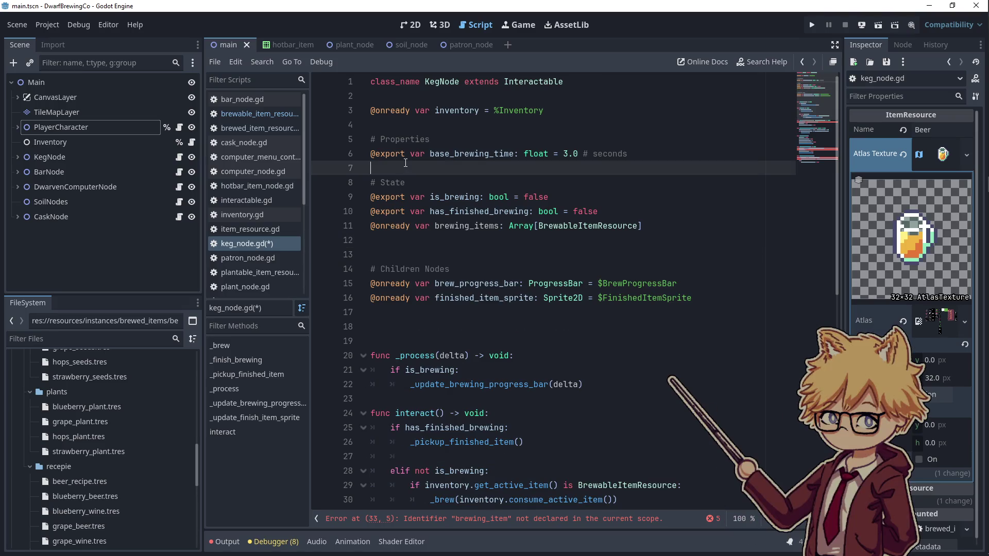
key("Return")
key("Return")
left_click(406, 162)
key("ctrl+v")
Drop preloads of the seven recipe files, beer_recipe.tres through strawberry_wine.tres, into the array
scroll(111, 455, "down", 3)
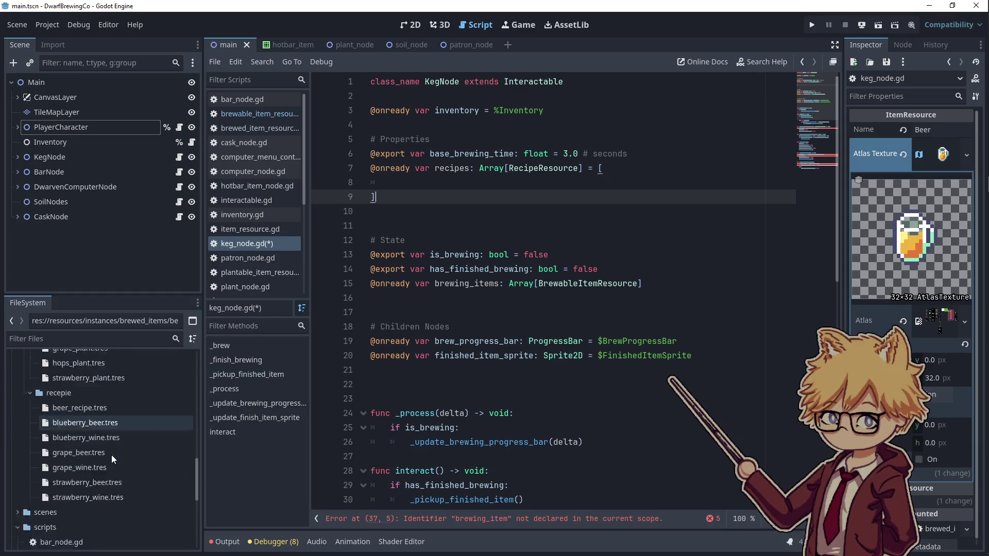
left_click(76, 382)
left_click(86, 474, "shift")
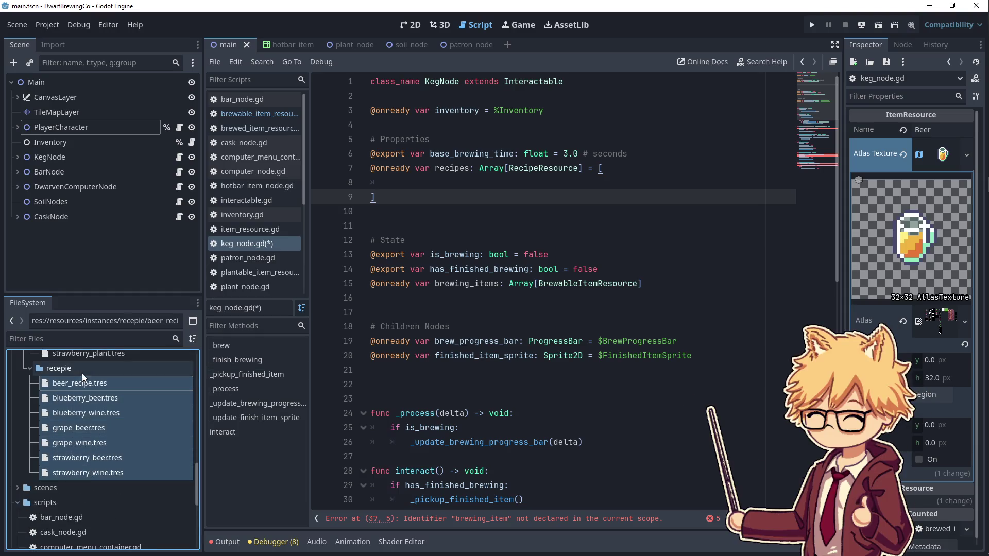
mouse_move(83, 414)
left_mouse_down()
mouse_move(379, 307)
mouse_move(463, 185)
left_mouse_up()
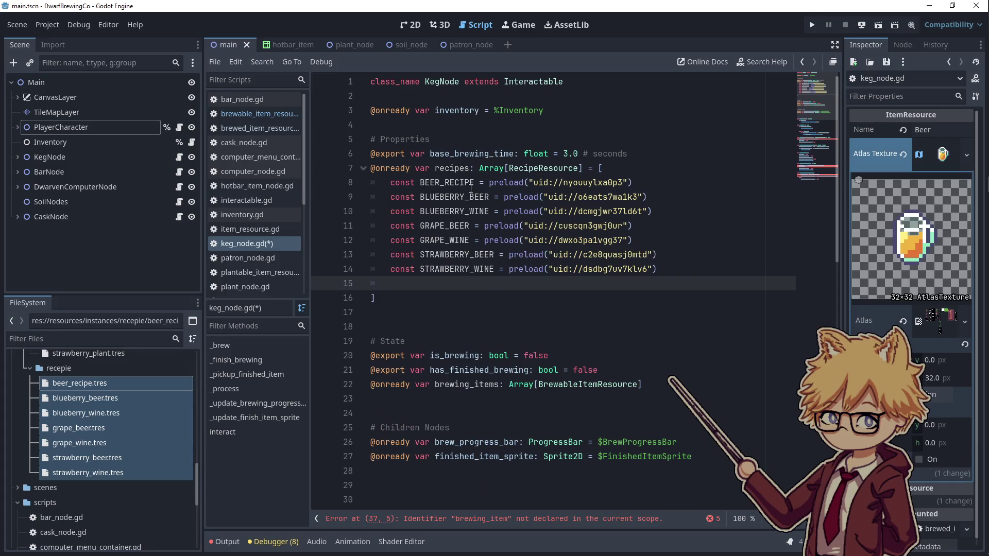
Strip the constant assignments from all seven preload entries at once
left_click(489, 181)
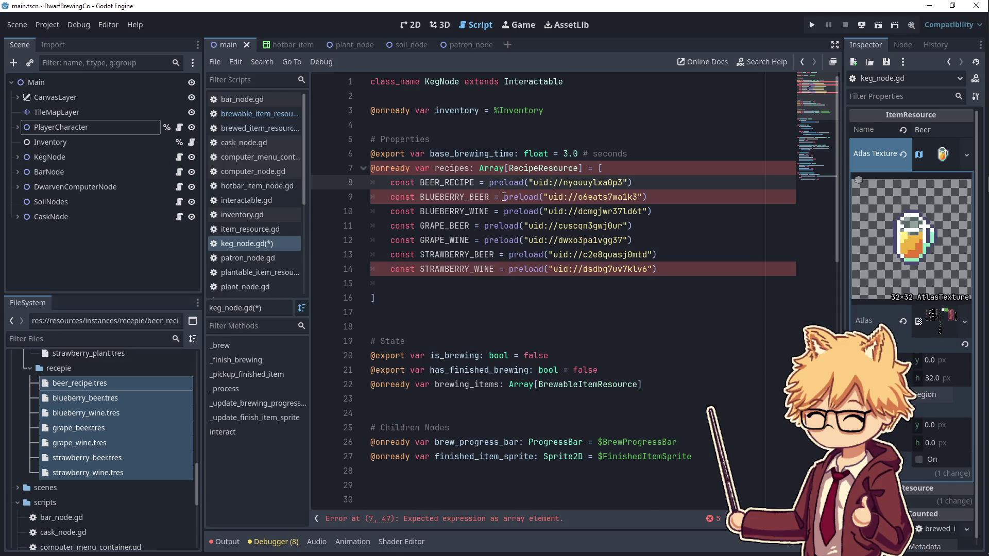
left_click(503, 197, "alt")
left_click(504, 211, "alt")
left_click(485, 225, "alt")
left_click(485, 240, "alt")
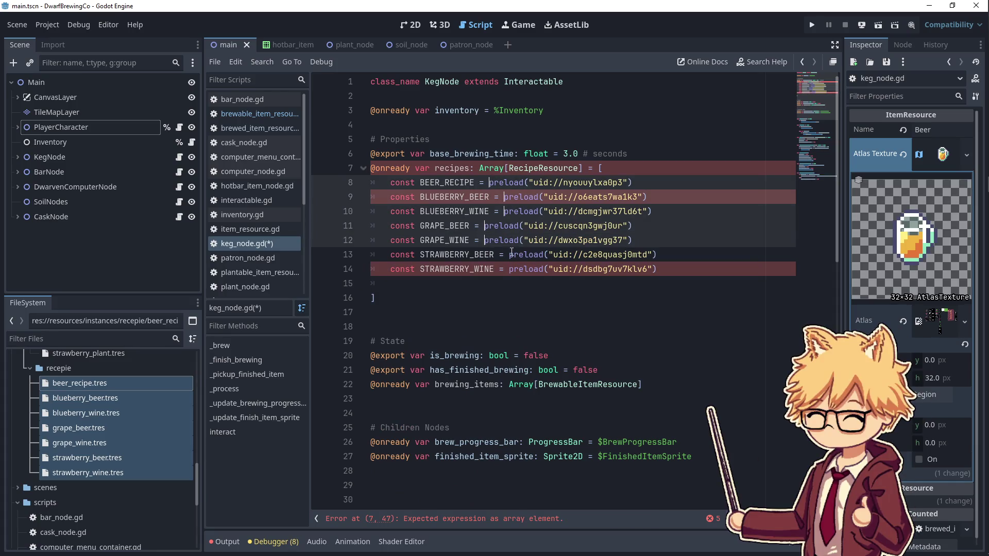
left_click(509, 254, "alt")
left_click(509, 269, "alt")
key("BackSpace")
key("BackSpace")
key("BackSpace")
key("BackSpace")
key("BackSpace")
key("BackSpace")
key("BackSpace")
key("BackSpace")
key("BackSpace")
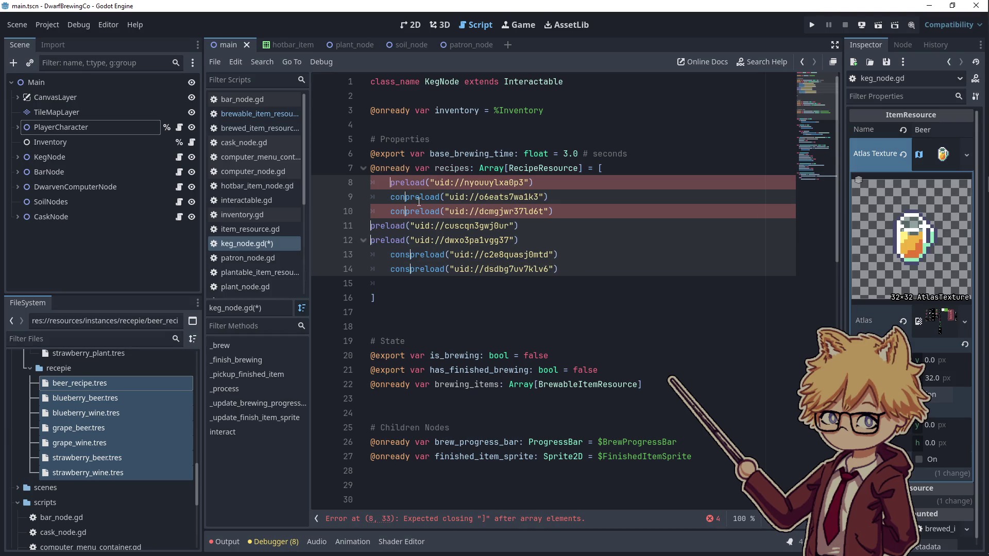
Remove leftover 'con' text on lines 9, 10, 13, 14 and indent lines 11–12
left_click(405, 197)
key("BackSpace")
key("BackSpace")
key("BackSpace")
left_click(406, 212)
key("BackSpace")
key("BackSpace")
key("BackSpace")
left_click(417, 259)
key("BackSpace")
key("BackSpace")
key("BackSpace")
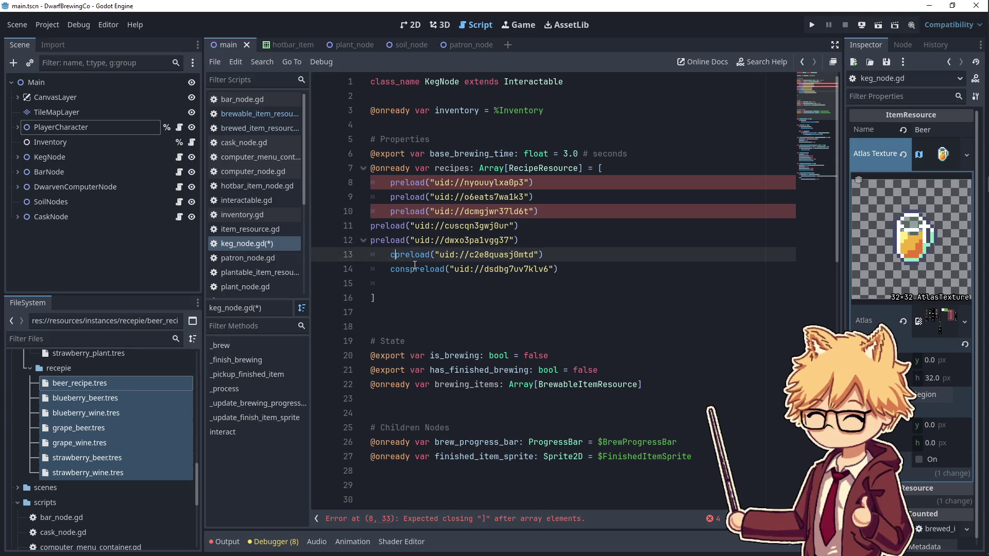
left_click(411, 268)
key("BackSpace")
key("BackSpace")
key("BackSpace")
left_click(368, 225)
key("Tab")
left_click(372, 240)
key("Tab")
Add commas after each preload entry except the last, and save keg_node.gd
left_click(555, 183)
left_click(556, 197, "alt")
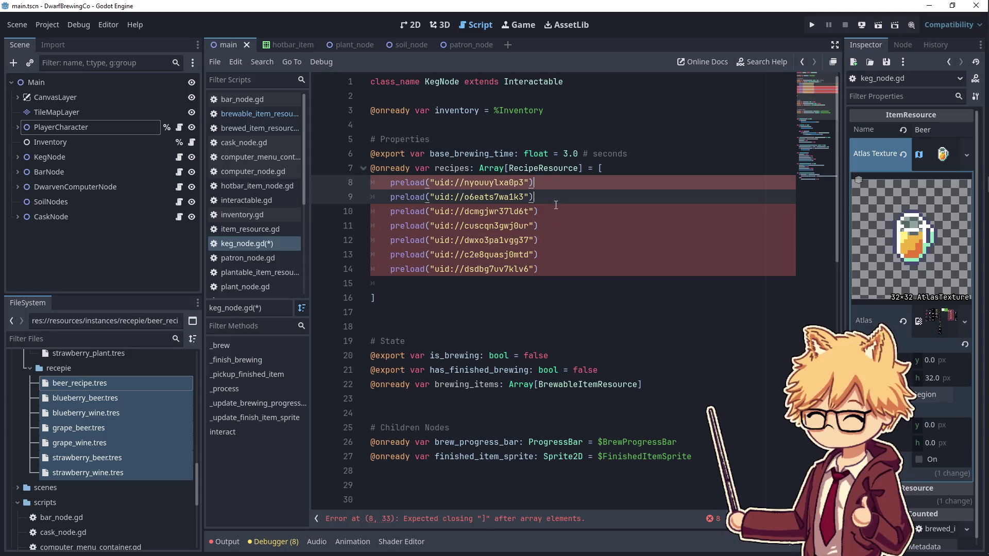
left_click(555, 212, "alt")
left_click(554, 227, "alt")
left_click(554, 240, "alt")
left_click(554, 254, "alt")
left_click(554, 269, "alt")
type(",")
left_click(587, 269)
key("BackSpace")
key("ctrl+s")
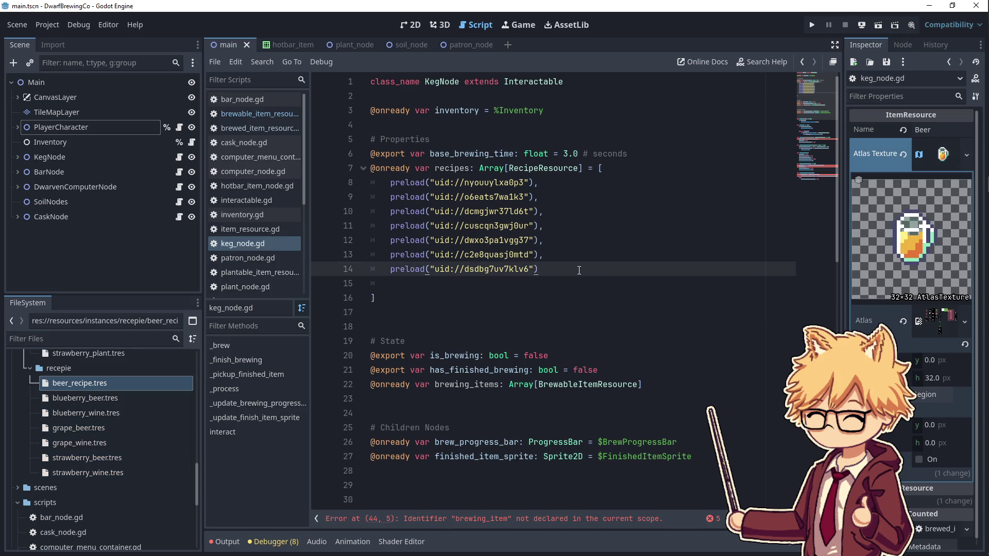
Delete the empty line before the recipes array's closing bracket
scroll(464, 258, "down", 1)
left_click(402, 241)
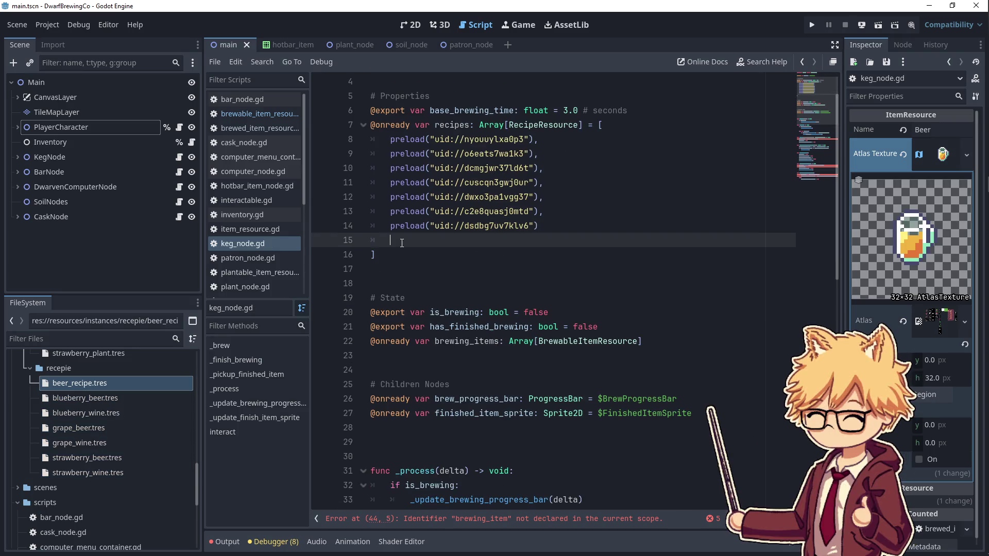
key("BackSpace")
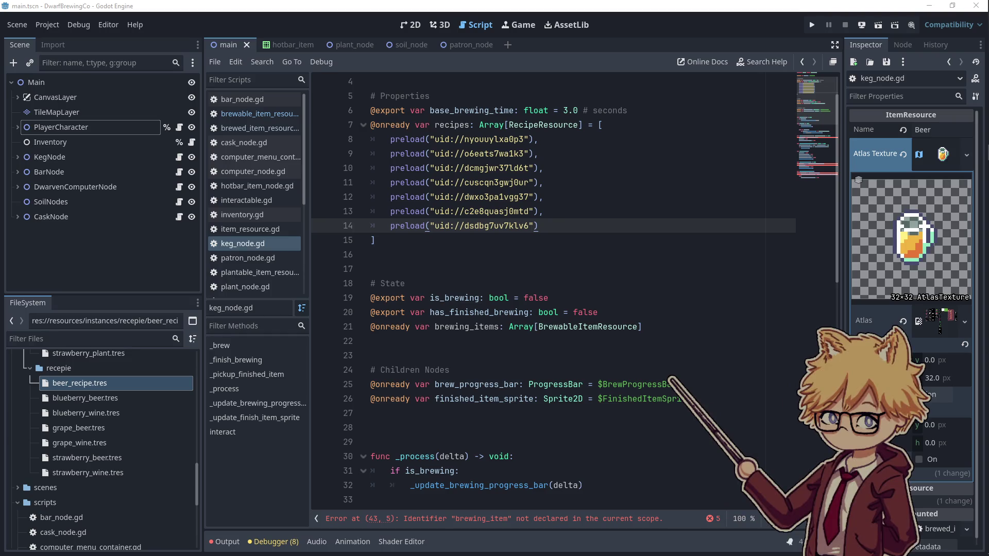
key("alt+Tab")
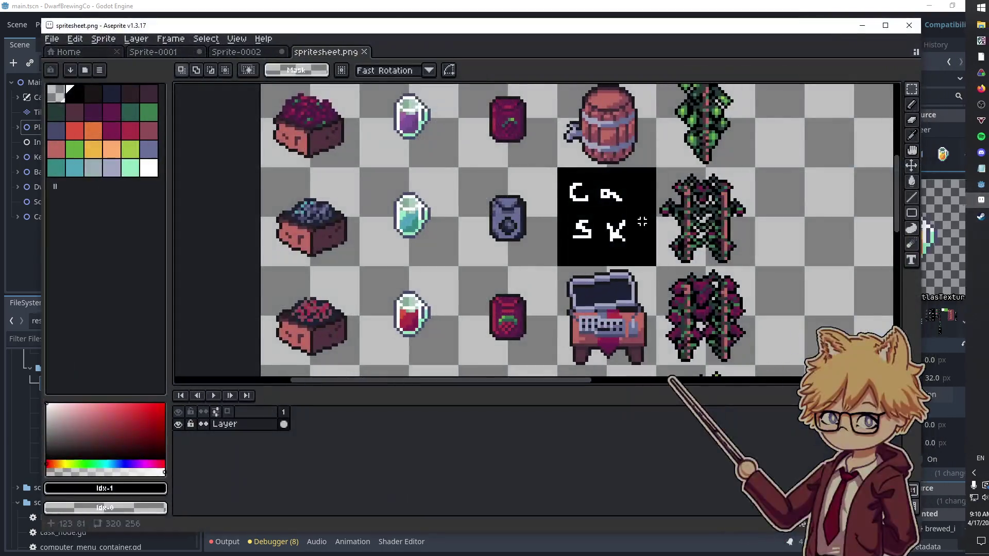
Paste a copy of the barrel sprite to the right of the vines
key("ctrl+v")
mouse_move(551, 255)
left_mouse_down()
mouse_move(727, 261)
mouse_move(709, 262)
mouse_move(714, 270)
left_mouse_up()
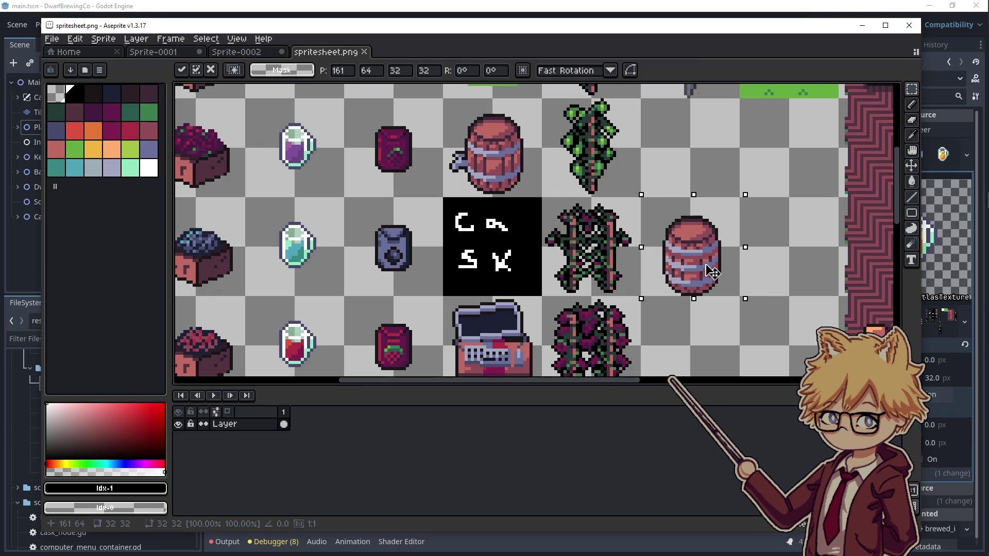
left_click(769, 233)
Erase the black sign tile and paste a barrel into that empty centre cell
left_click_drag(541, 199, 444, 294)
key("Delete")
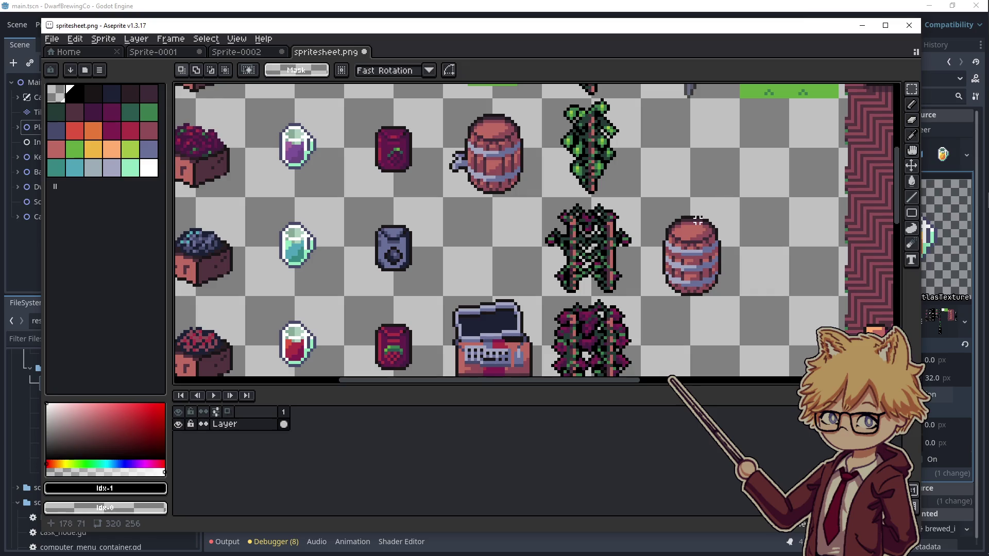
key("ctrl+v")
left_click_drag(548, 242, 511, 267)
left_click(683, 199)
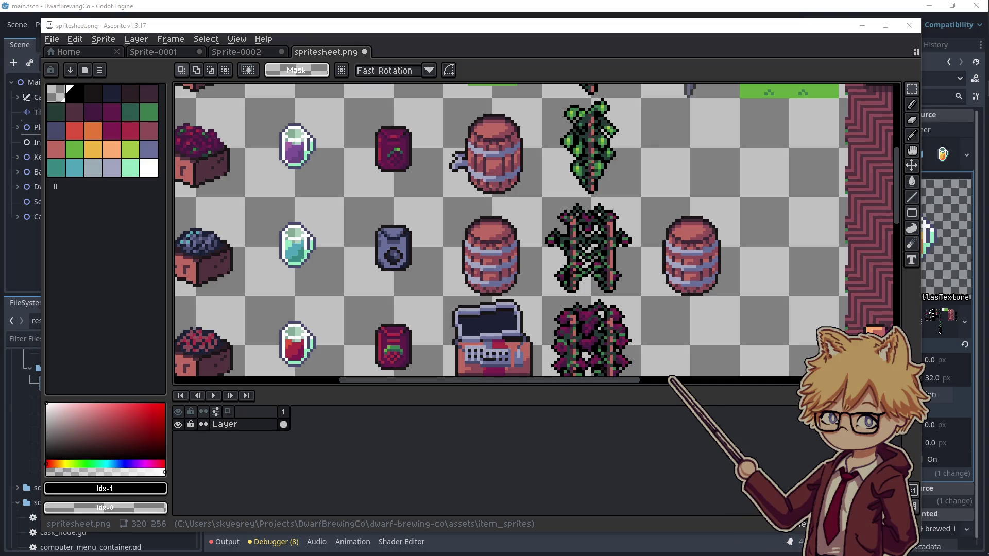
key("alt+Tab")
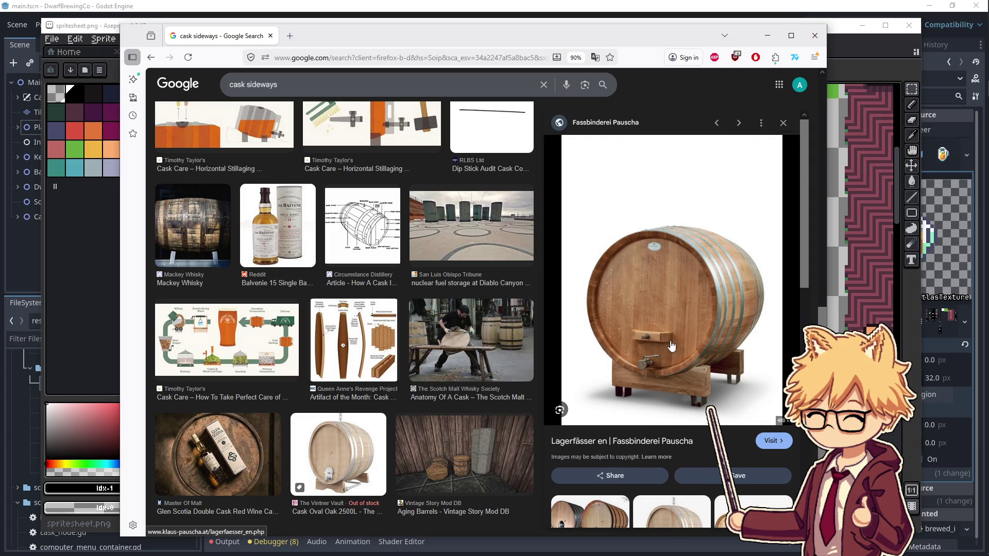
scroll(672, 346, "down", 5)
scroll(682, 319, "down", 5)
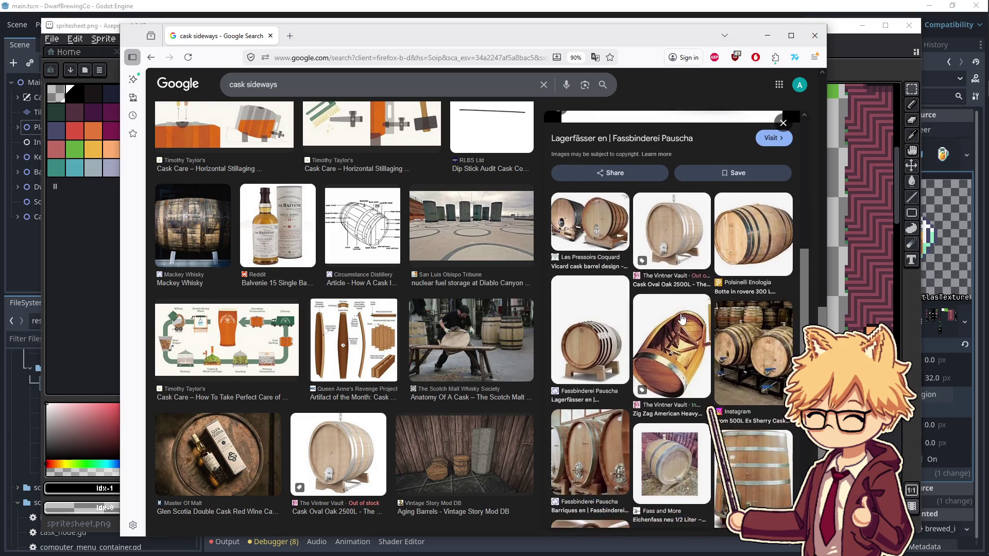
scroll(681, 436, "up", 10)
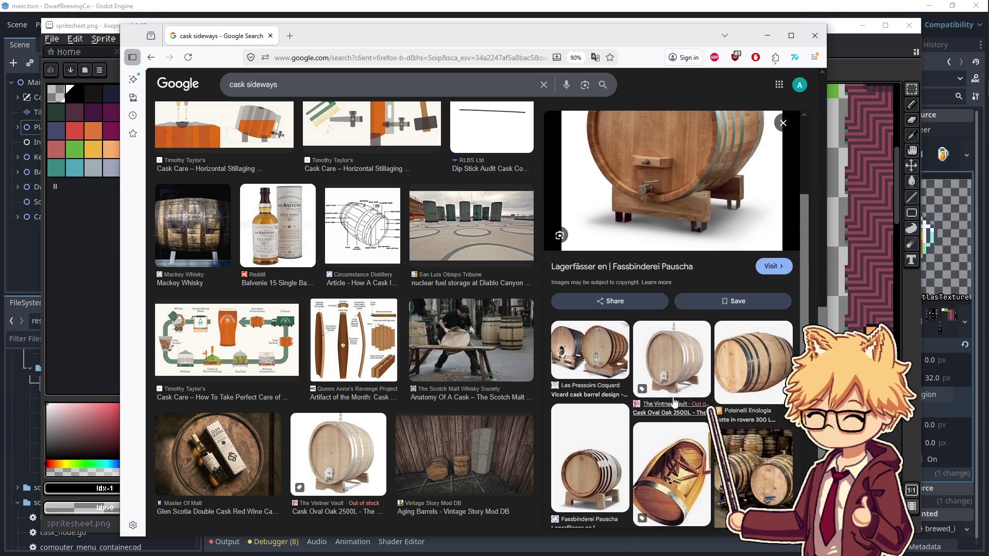
mouse_move(625, 36)
left_mouse_down()
mouse_move(210, 49)
mouse_move(675, 51)
mouse_move(638, 54)
left_mouse_up()
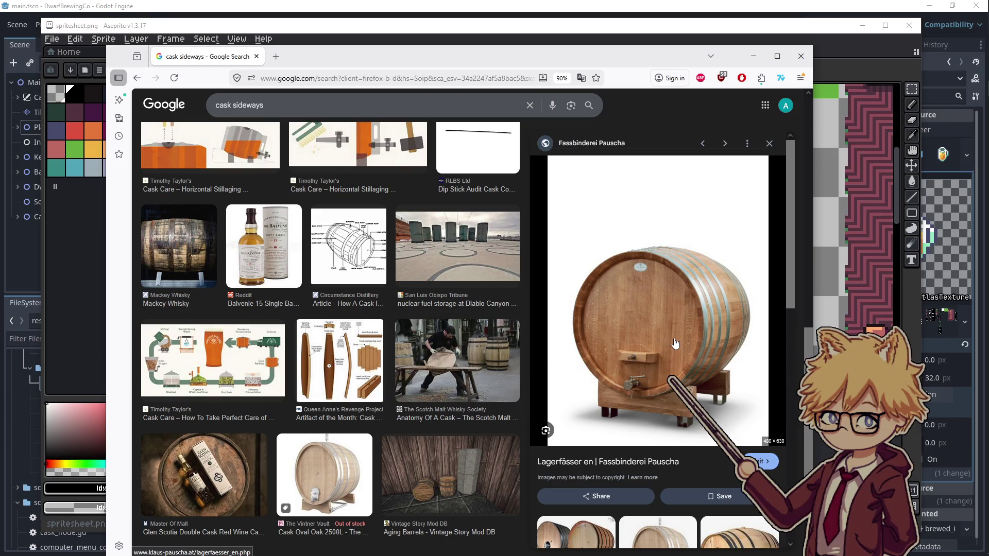
scroll(344, 334, "up", 5)
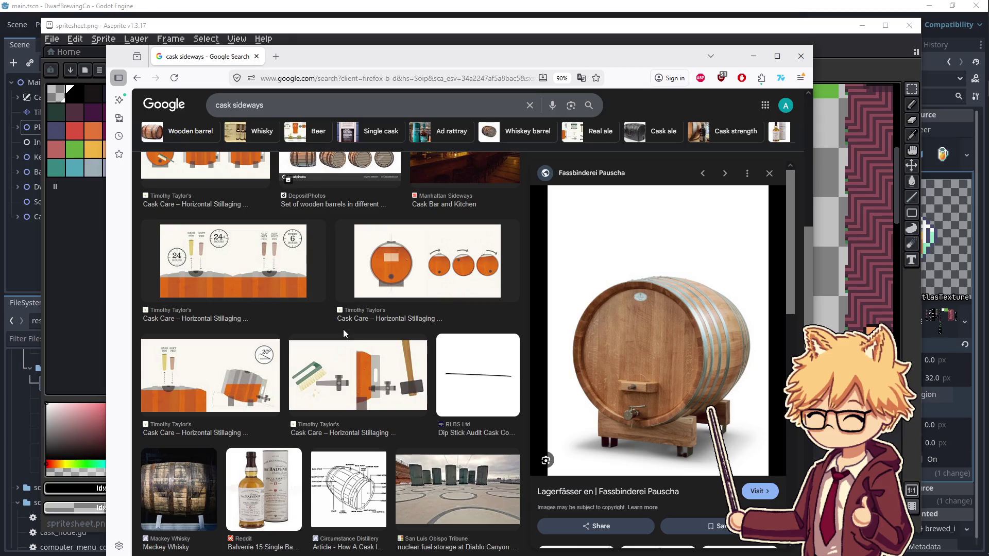
scroll(343, 329, "up", 2)
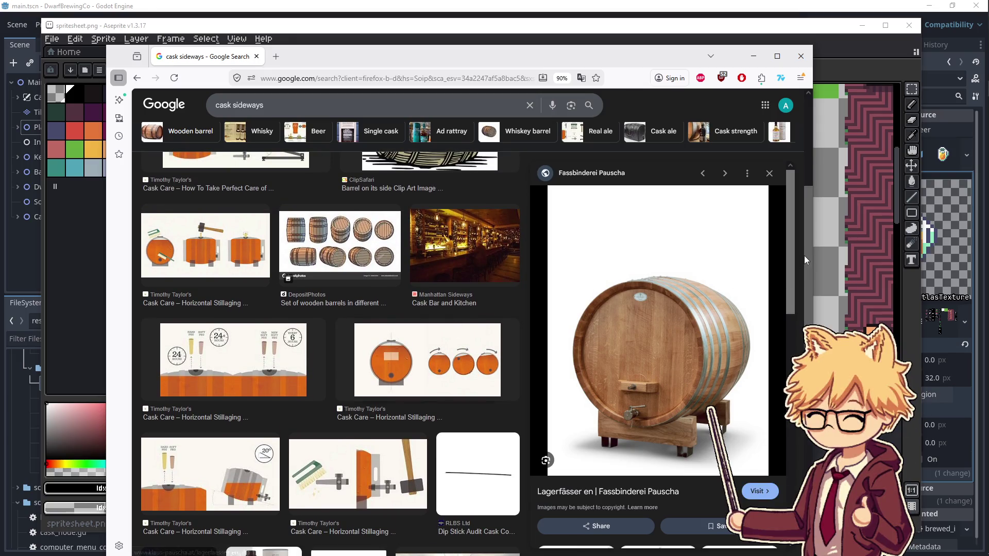
mouse_move(608, 66)
left_mouse_down()
mouse_move(533, 95)
mouse_move(633, 119)
left_mouse_up()
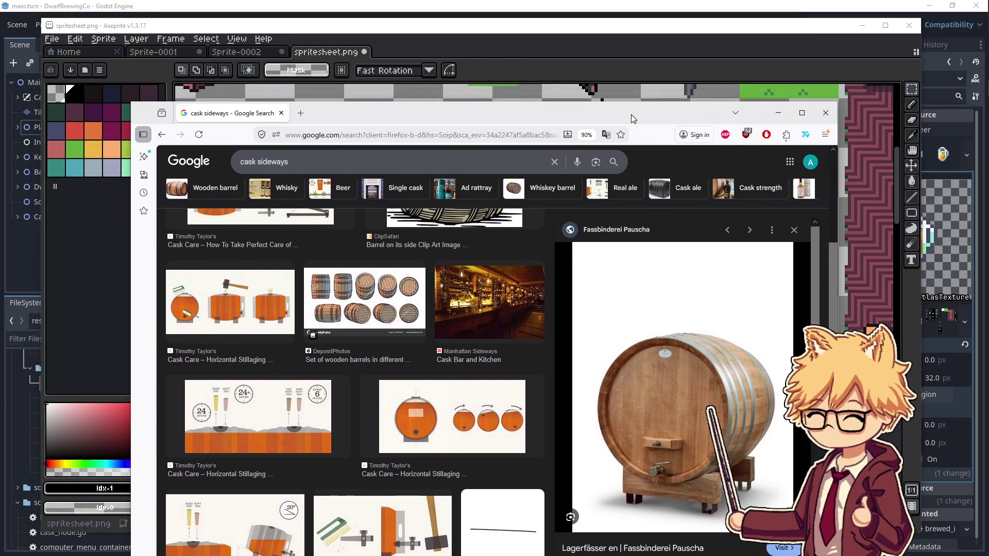
left_click(503, 97)
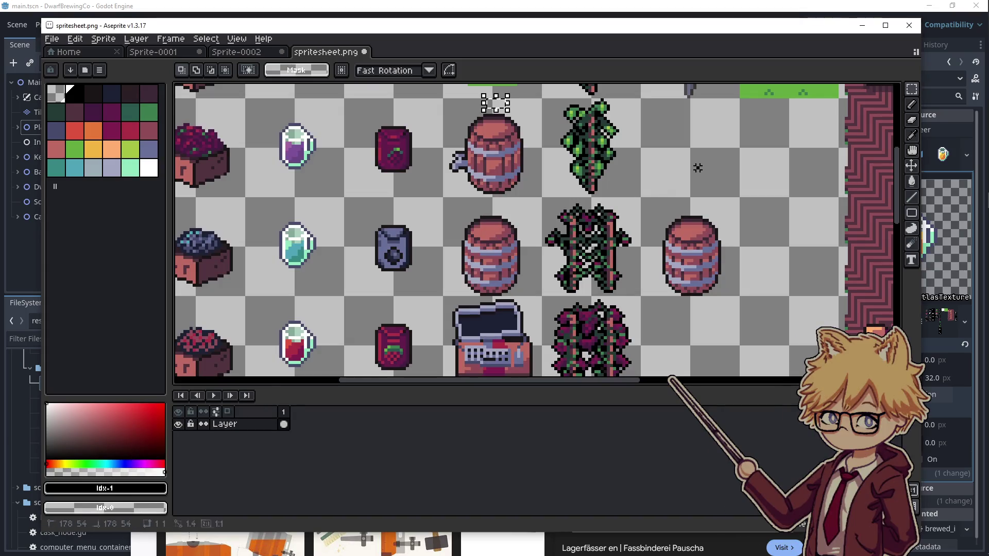
Reselect the right barrel's 32×32 area, clear the selection, and save spritesheet.png
scroll(708, 185, "down", 3)
scroll(552, 221, "up", 4)
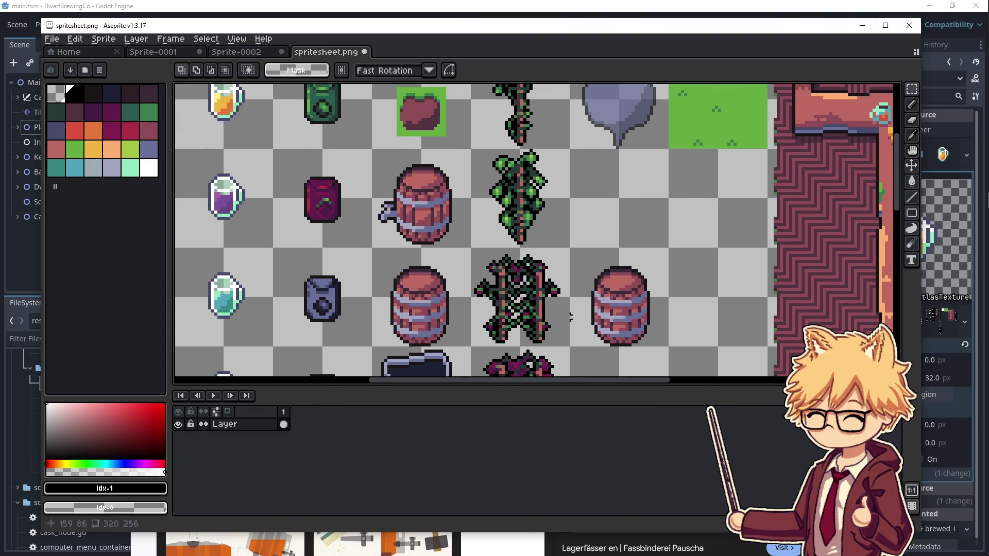
left_click_drag(670, 249, 569, 347)
left_click(602, 280)
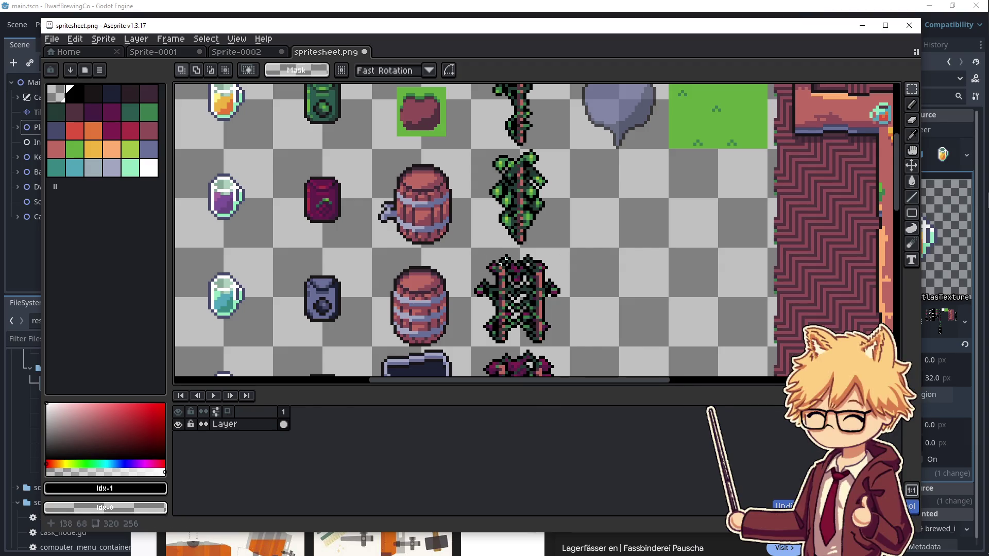
key("ctrl+shift+d")
key("ctrl+d")
key("ctrl+s")
Minimise Aseprite and bring the Godot editor with keg_node.gd back to front
scroll(657, 245, "down", 4)
left_click_drag(659, 252, 558, 174)
left_click(861, 31)
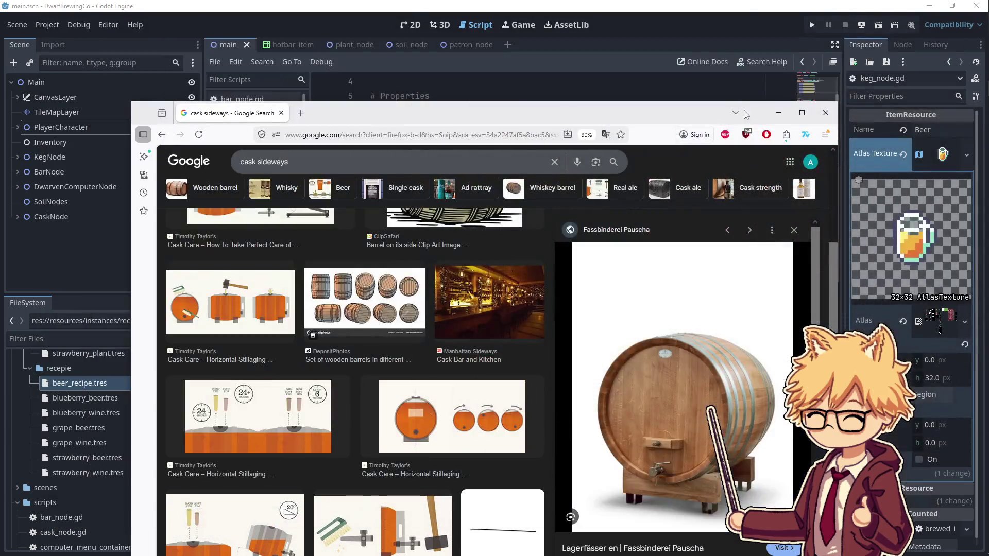
left_click(822, 22)
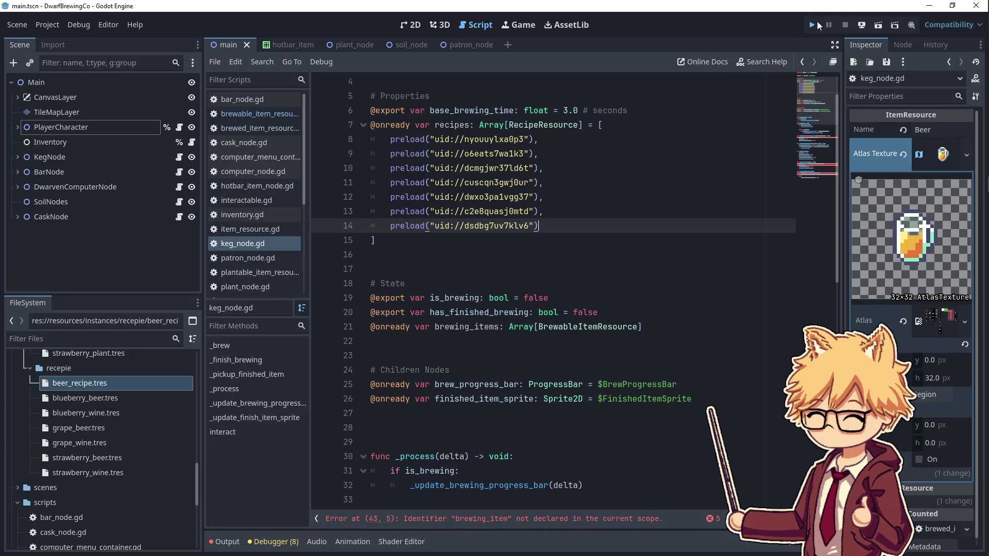
Run the game, comment out the brewing_item assignment on line 43, save, and restart the game
left_click(813, 24)
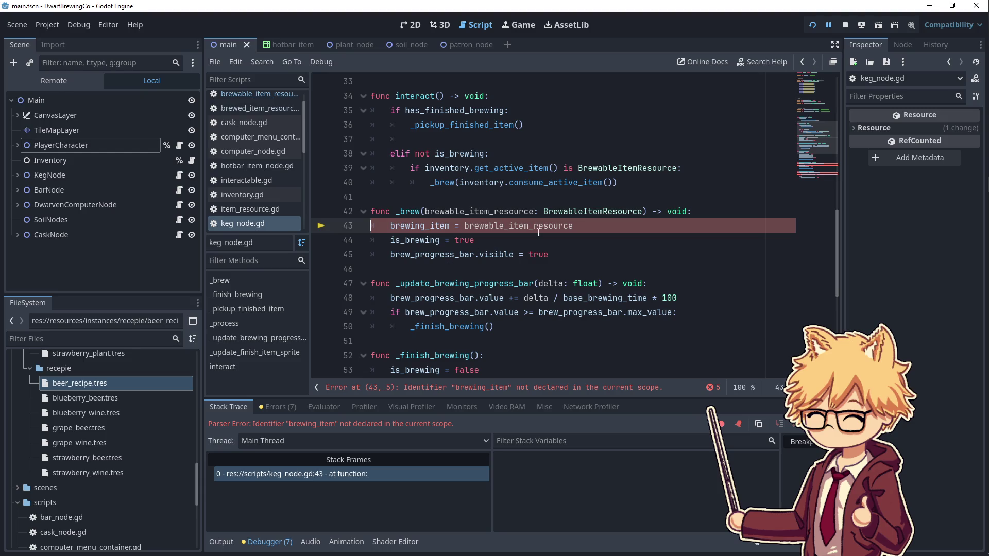
key("ctrl+k")
key("ctrl+s")
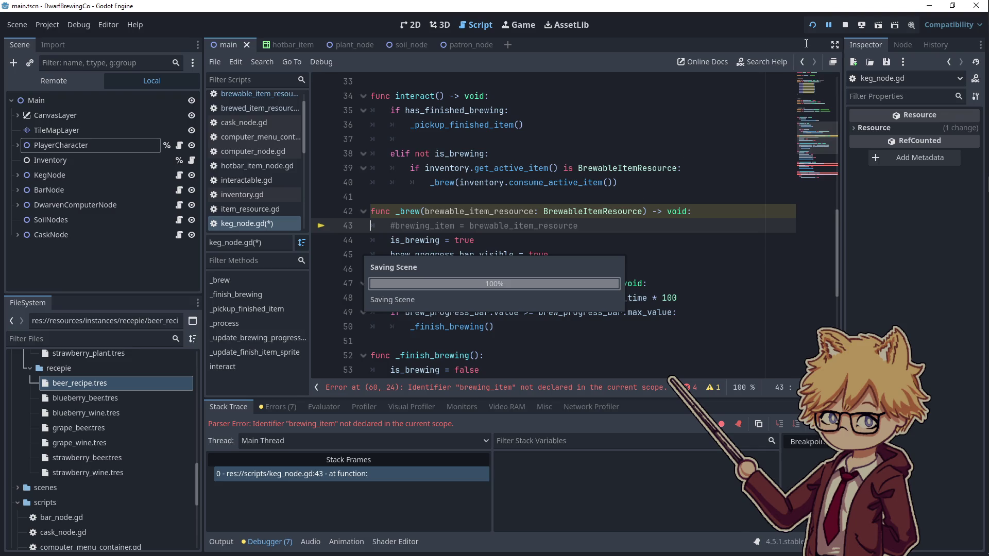
left_click(494, 402)
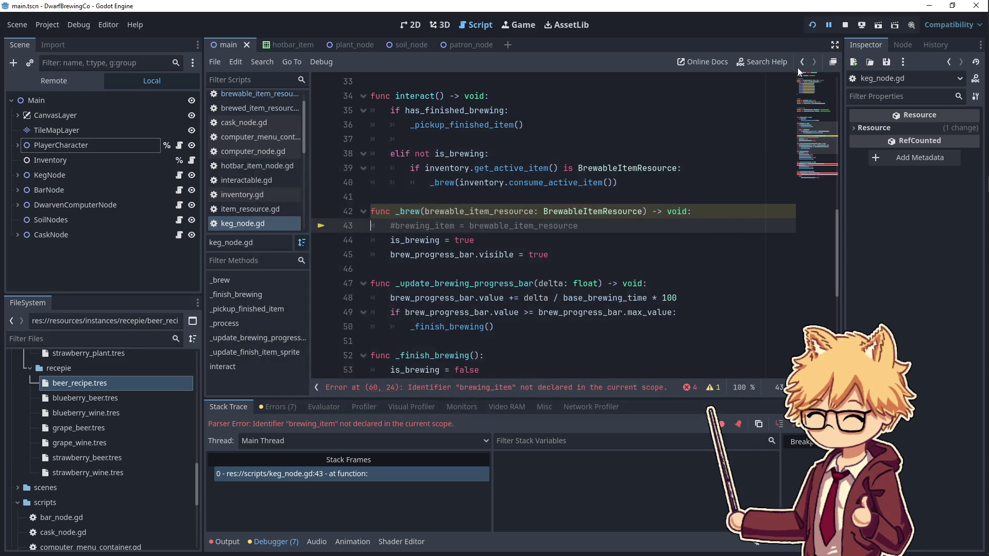
left_click(809, 28)
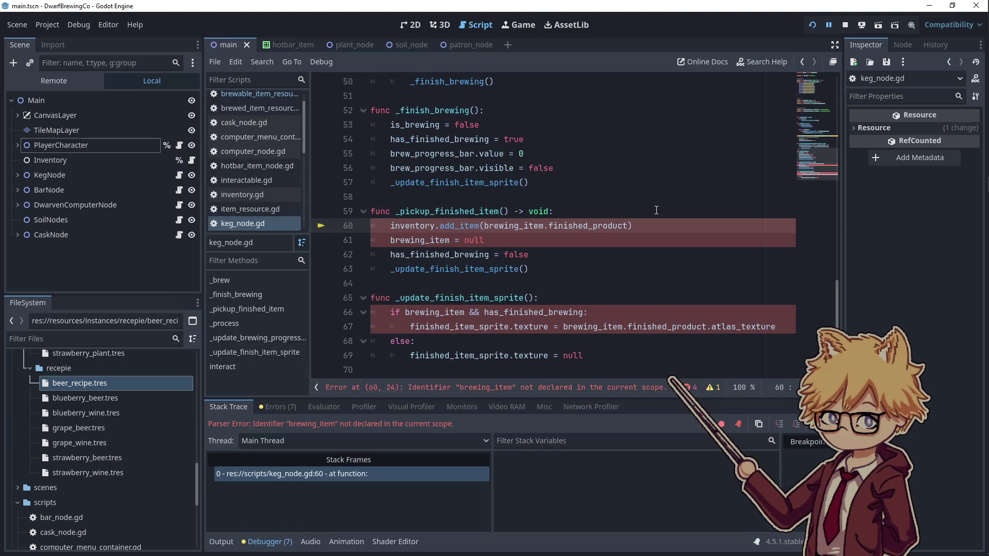
Review where recipes, is_brewing and has_finished_brewing are used in keg_node.gd
scroll(541, 244, "up", 10)
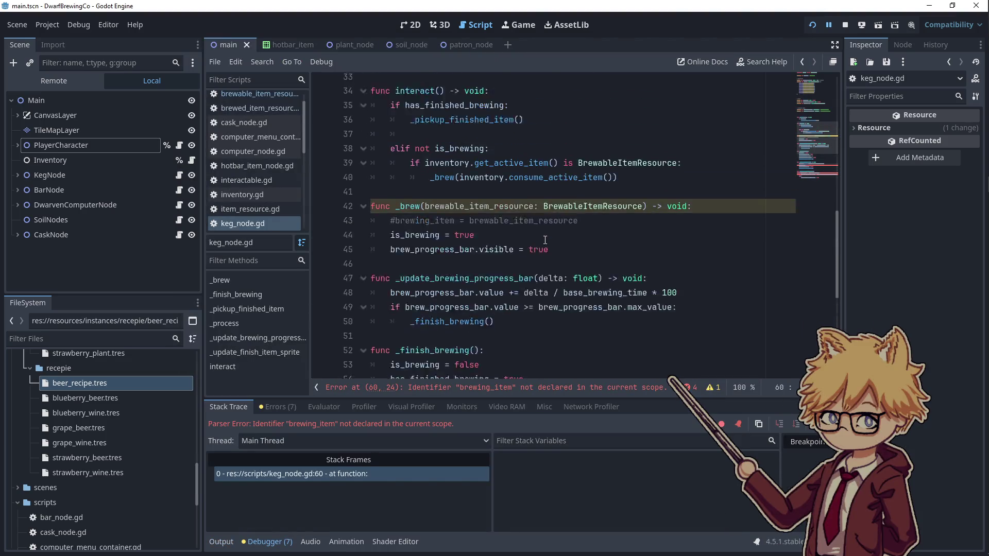
scroll(528, 249, "down", 6)
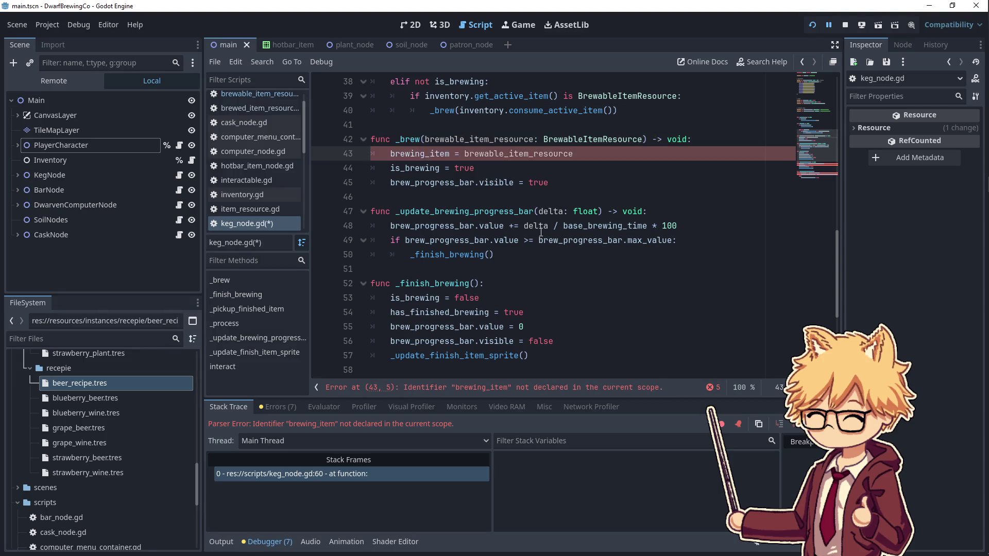
scroll(539, 234, "up", 5)
scroll(536, 229, "up", 4)
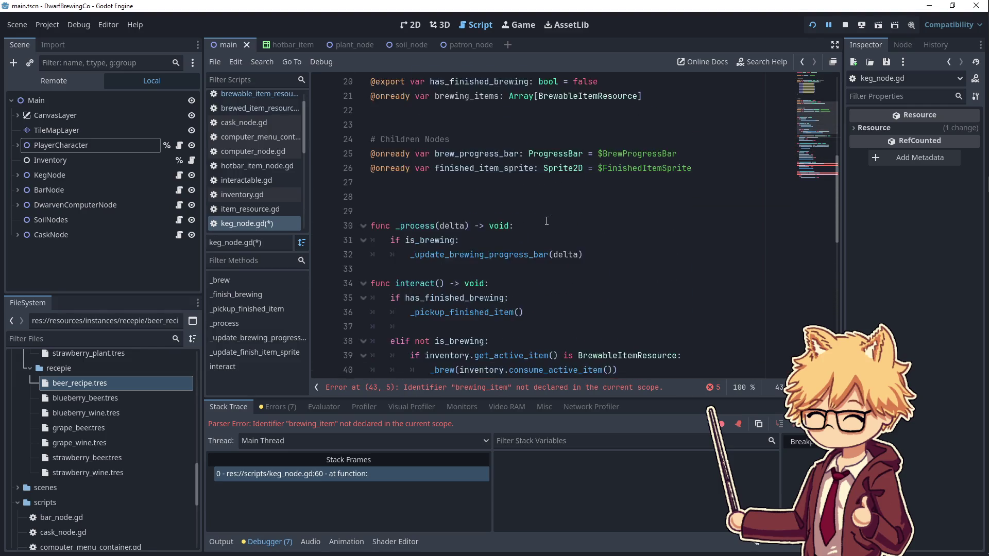
scroll(521, 239, "up", 4)
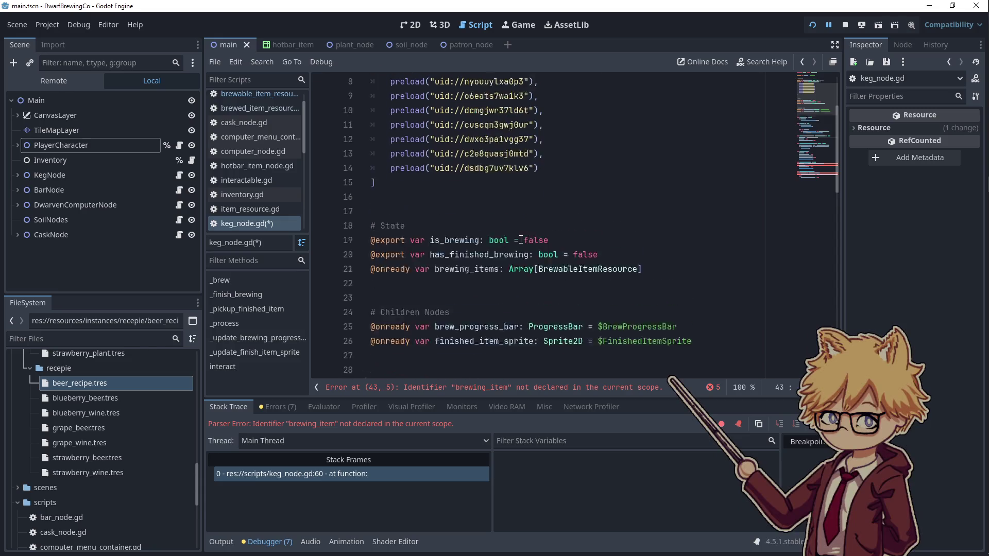
double_click(452, 154)
scroll(500, 322, "down", 2)
scroll(501, 322, "down", 5)
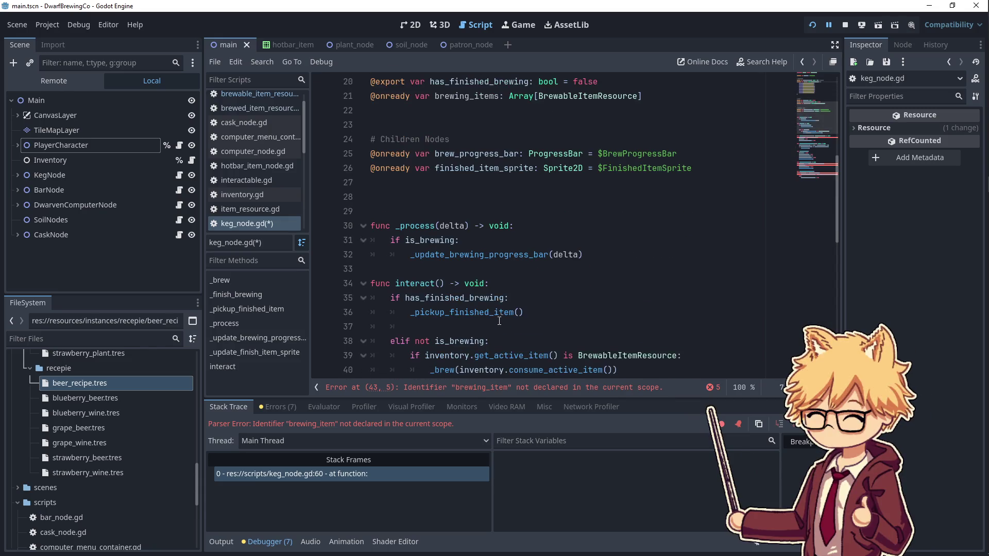
double_click(429, 241)
double_click(449, 255)
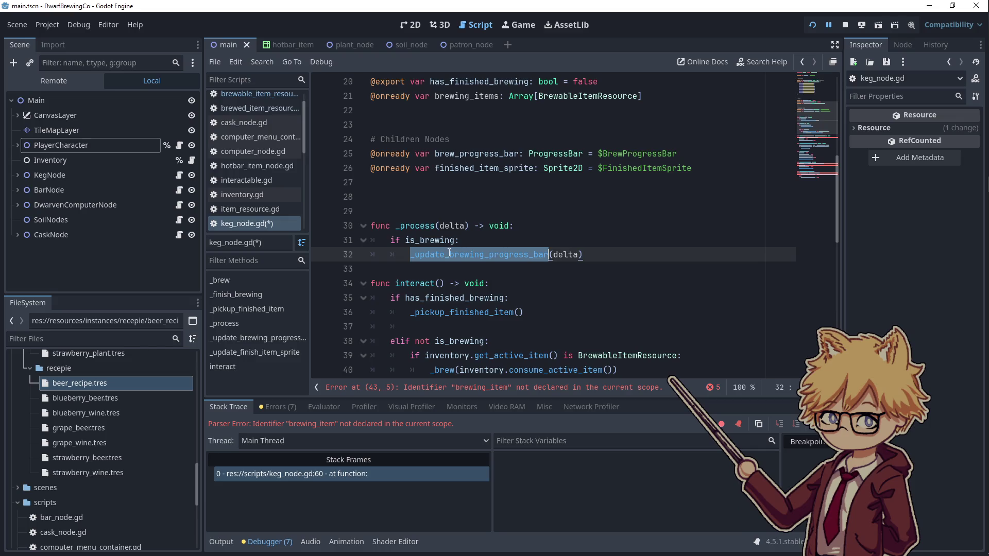
scroll(447, 255, "down", 2)
double_click(432, 212)
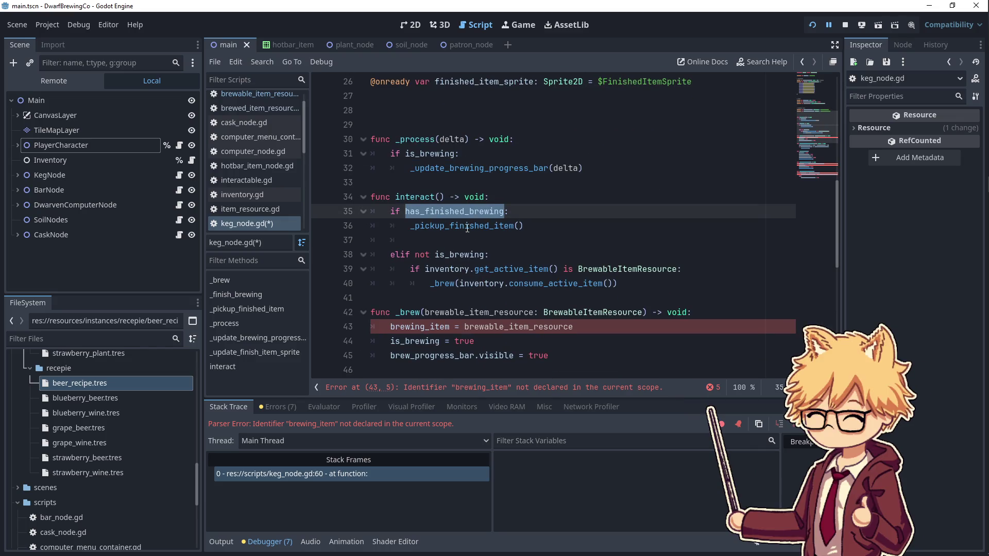
left_click(468, 228)
Inspect interact()'s elif branch that calls _brew, and the brewing_items declaration on line 21
left_click(436, 241)
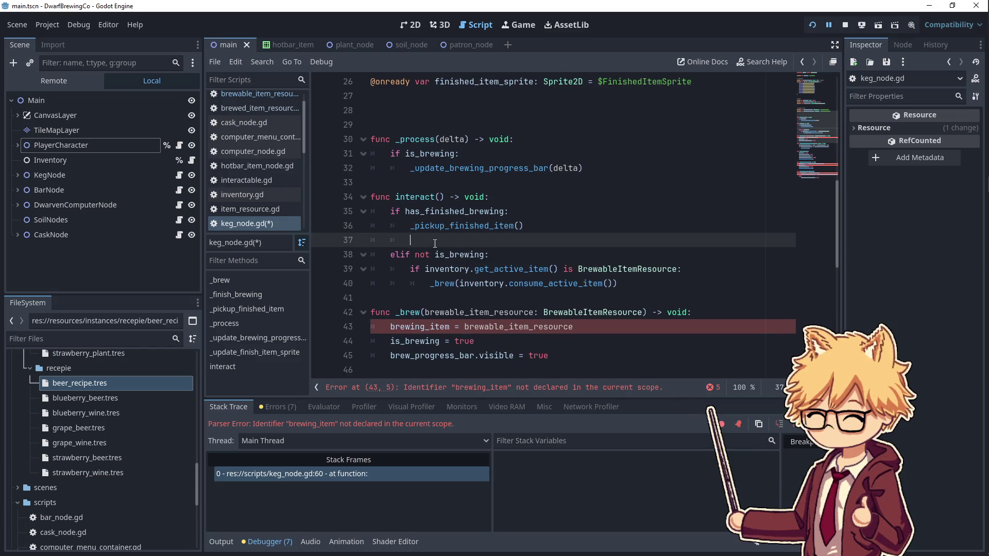
double_click(397, 254)
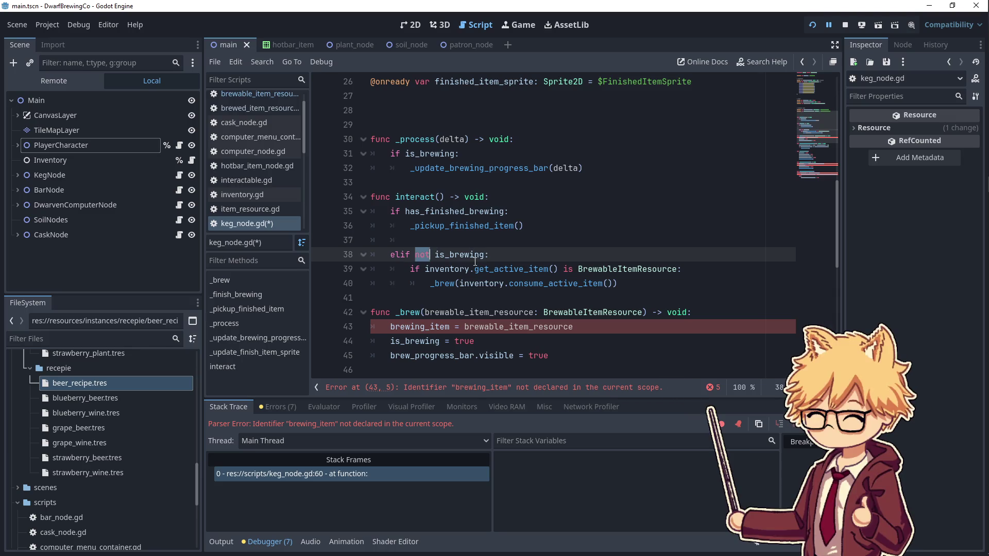
double_click(513, 269)
double_click(629, 269)
left_click(447, 283)
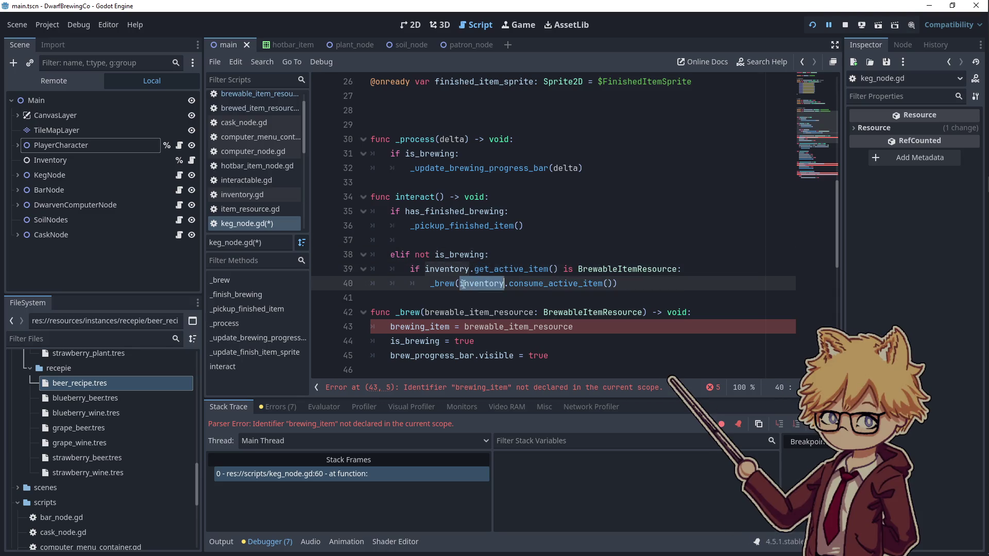
double_click(446, 283)
scroll(483, 282, "down", 2)
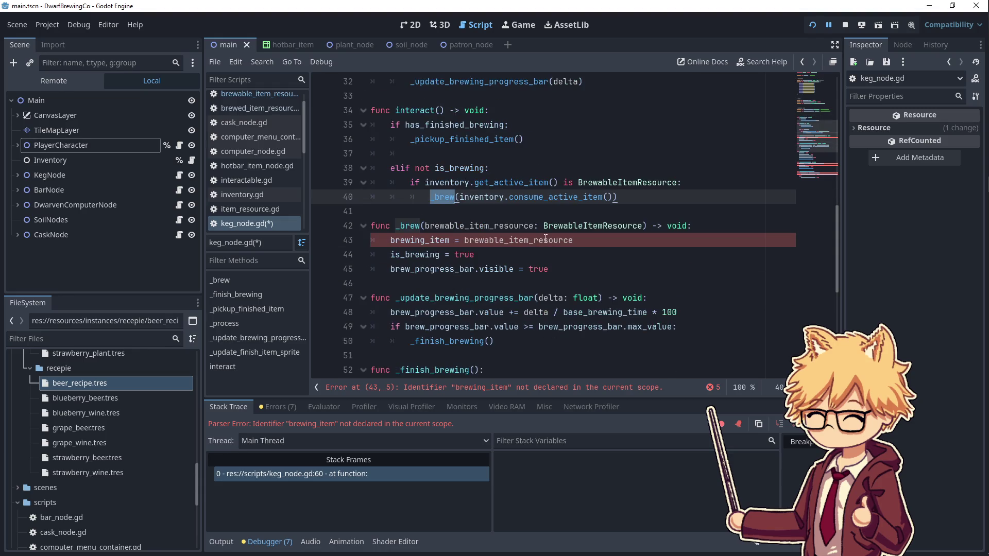
left_click(725, 227)
scroll(522, 213, "up", 8)
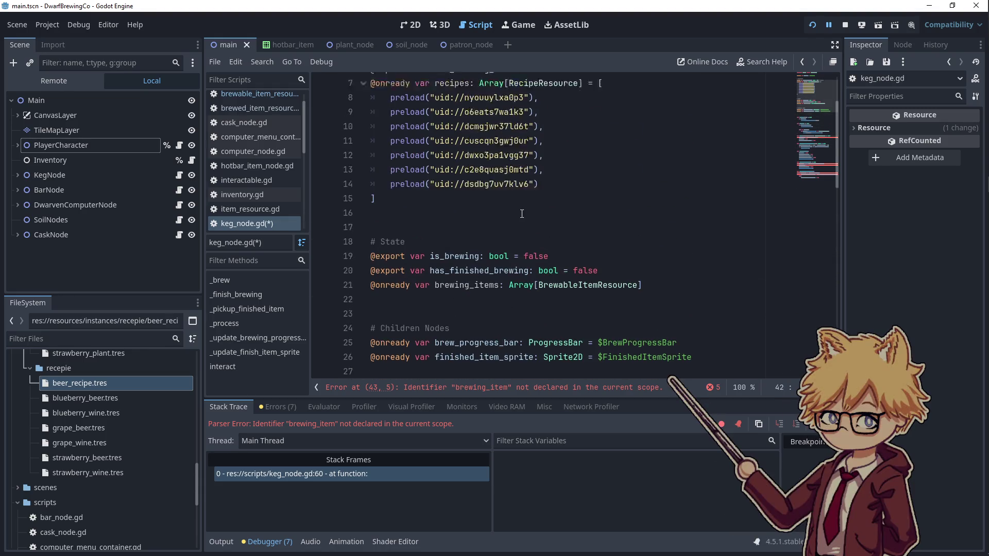
double_click(466, 283)
scroll(584, 306, "down", 11)
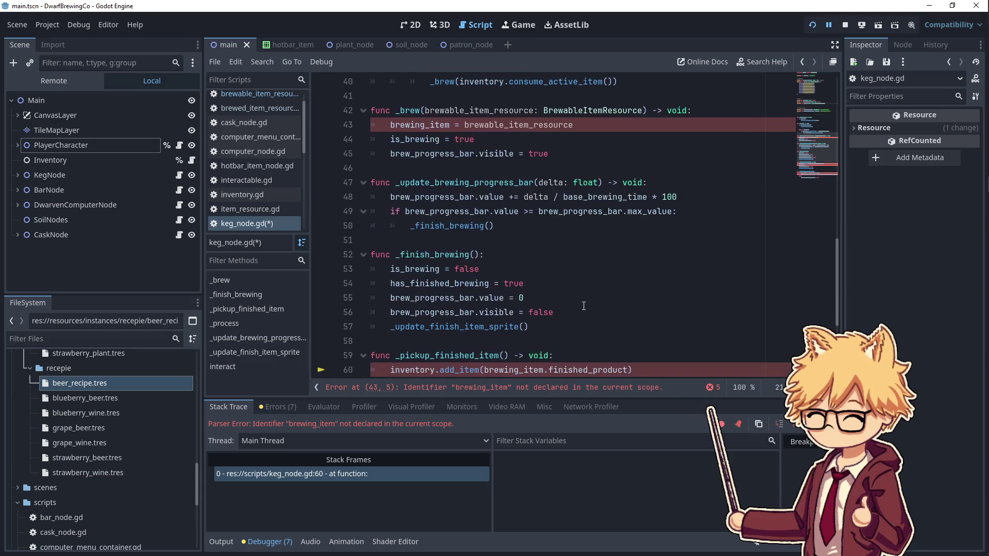
scroll(621, 253, "down", 2)
scroll(576, 265, "up", 4)
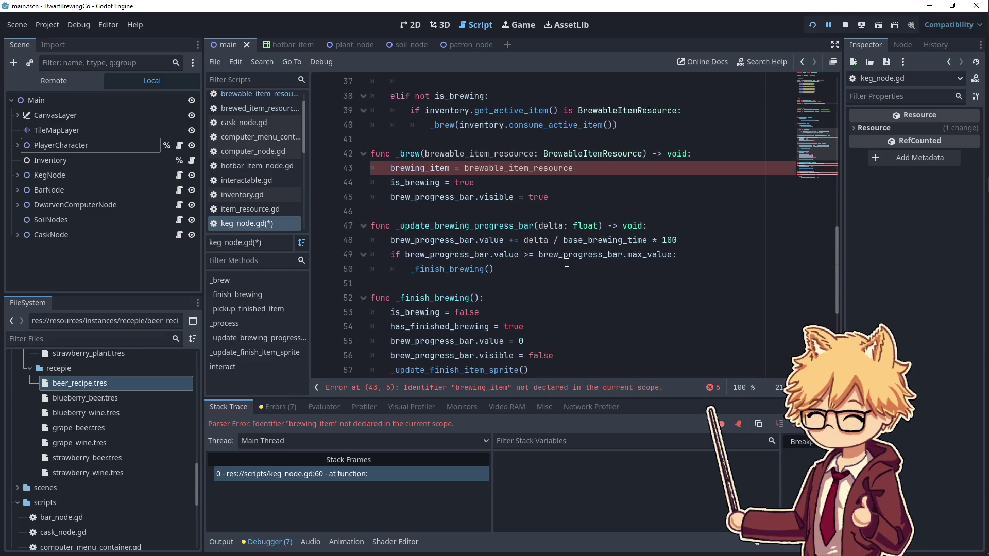
In _brew, replace the old brewing_item assignment with a brewing_items(brewable_item_resource) line
left_click(717, 197)
key("Return")
key("ctrl+v")
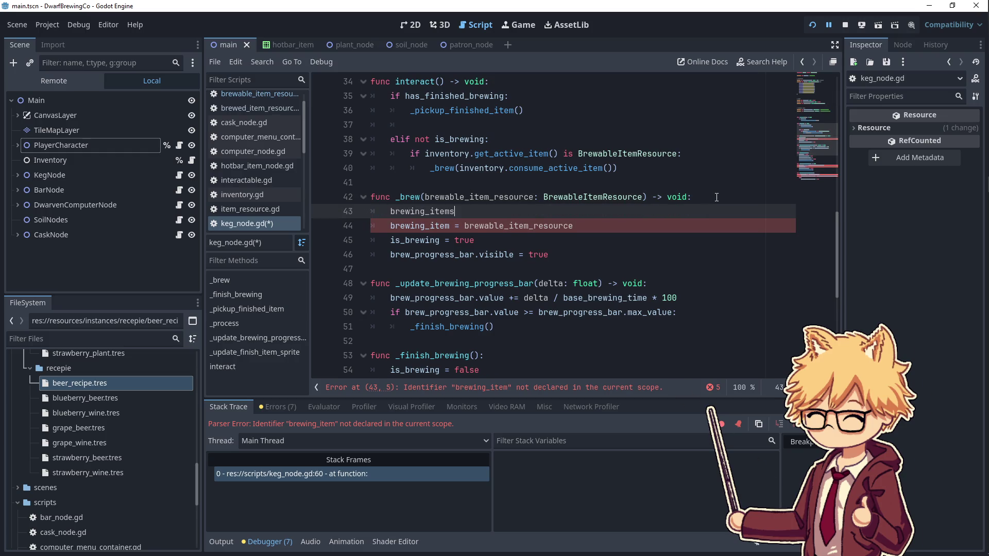
type("(")
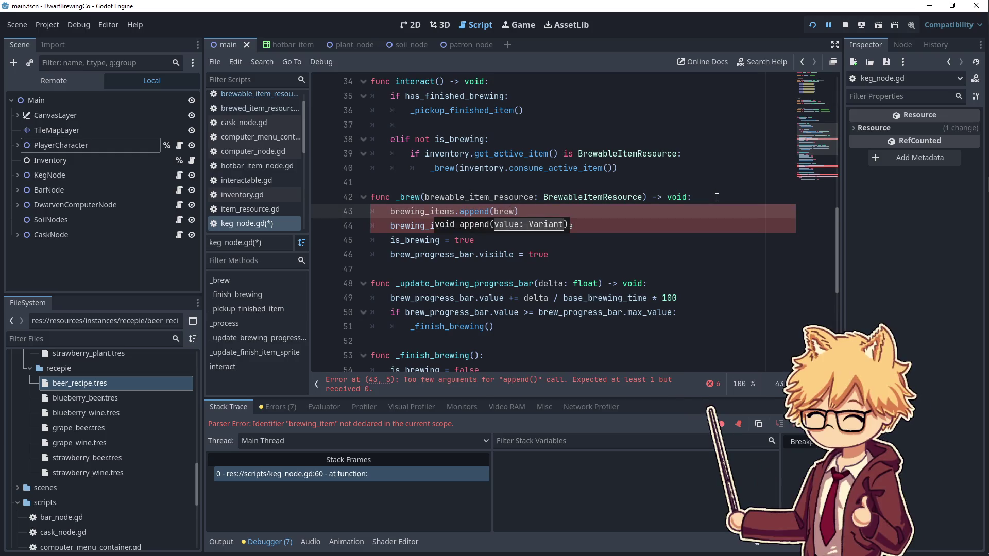
type("brew")
key("Return")
key("End")
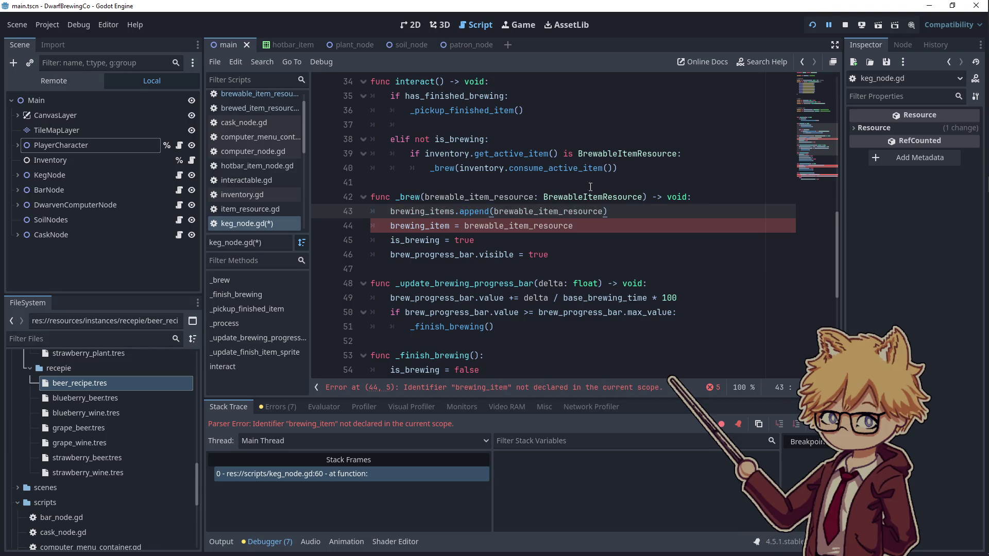
key("shift+Down")
key("BackSpace")
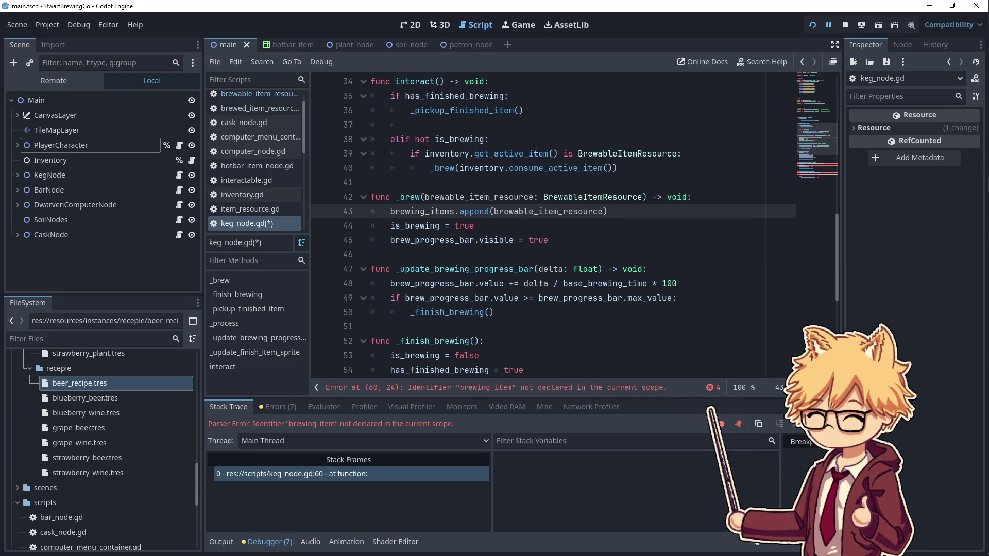
Change the brewing_items variable on line 21 from an Array to a Dictionary
scroll(543, 233, "up", 10)
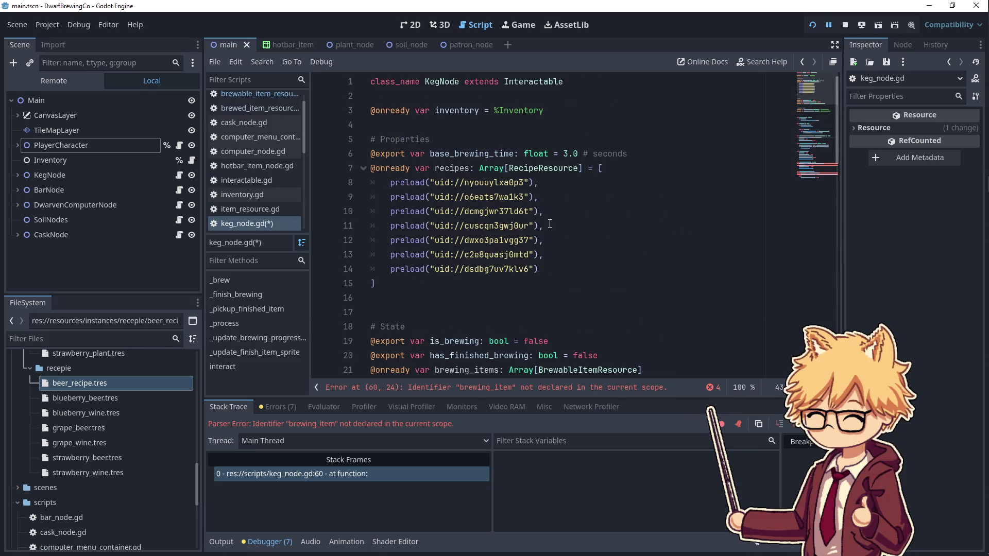
scroll(515, 206, "down", 3)
double_click(554, 240)
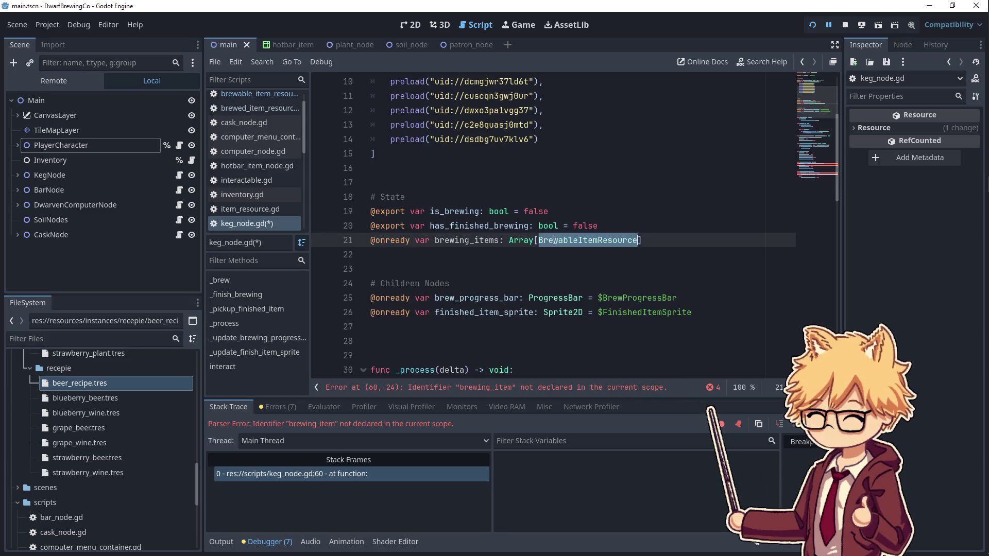
left_click(521, 241)
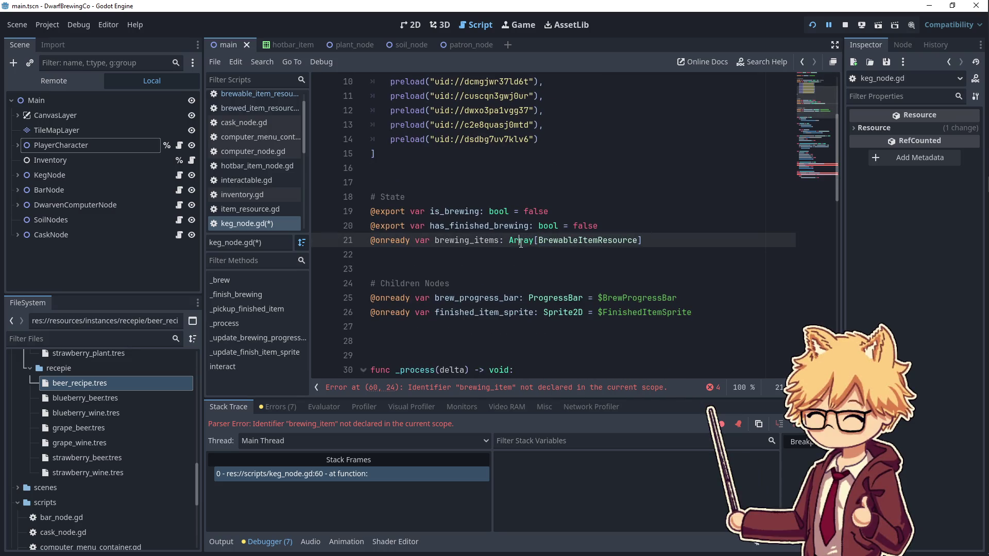
type("Dictionary")
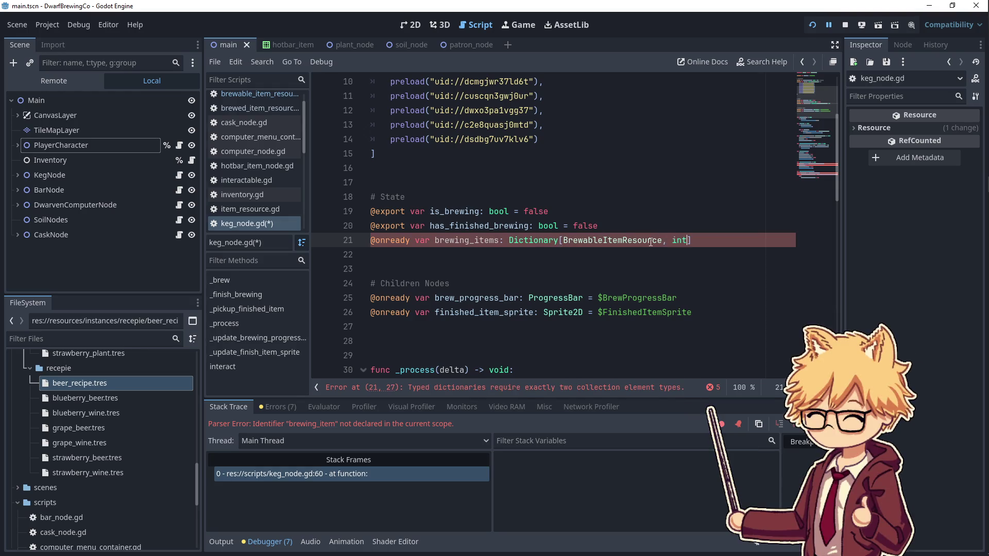
key("Escape")
left_click(464, 240)
Make line 43 'brewing_items[brewable_item_resource] = 0' and add 'for recipe in recipes:' below it
scroll(498, 288, "down", 8)
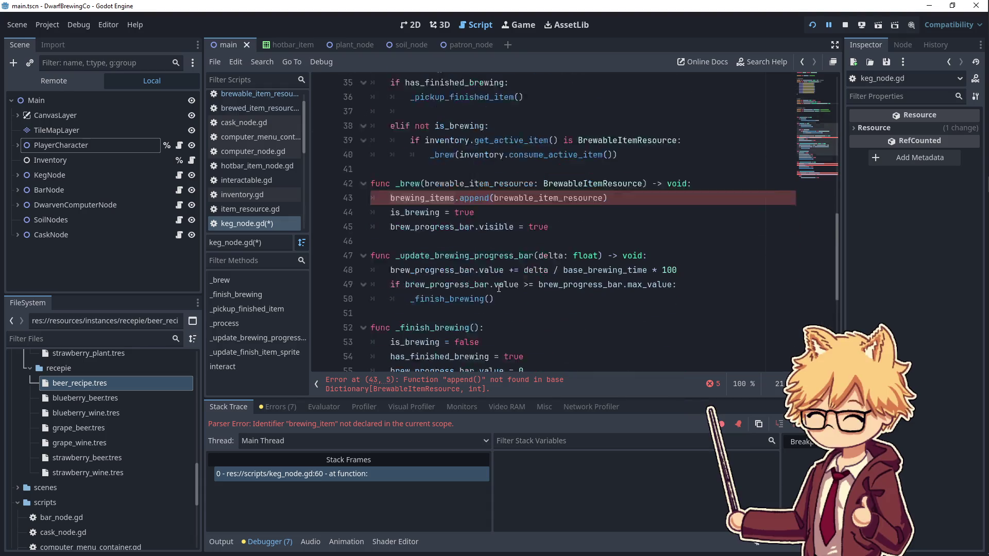
scroll(499, 288, "down", 1)
double_click(478, 168)
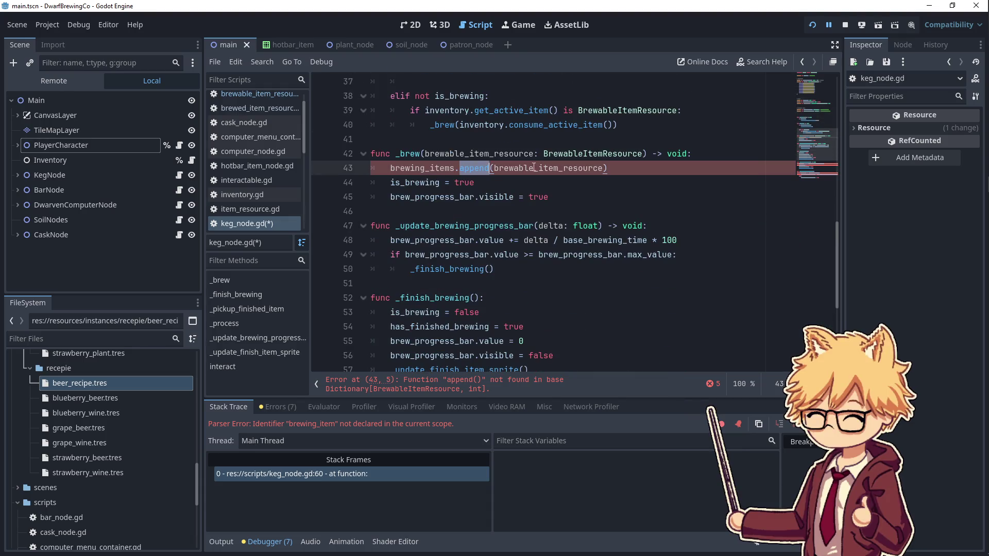
key("Delete")
key("Delete")
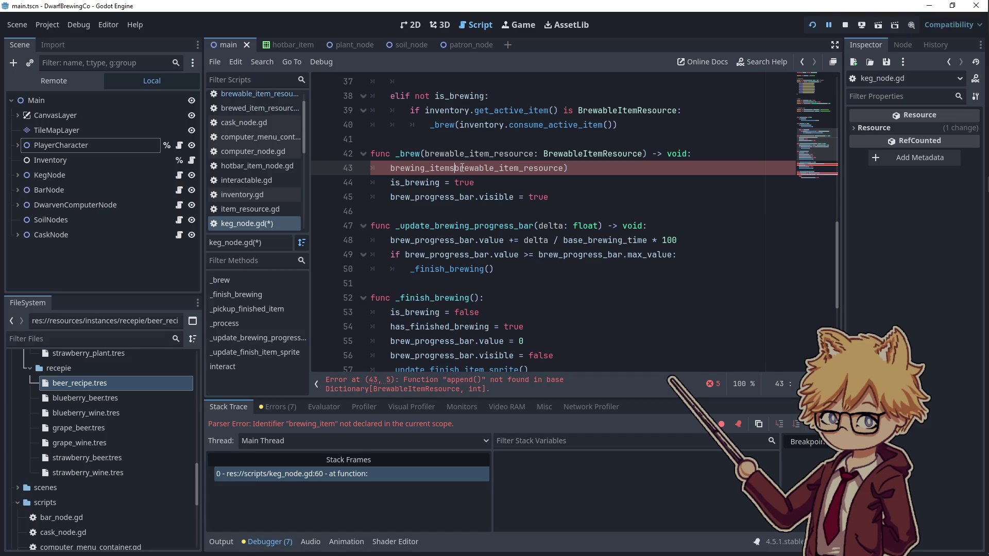
type("[")
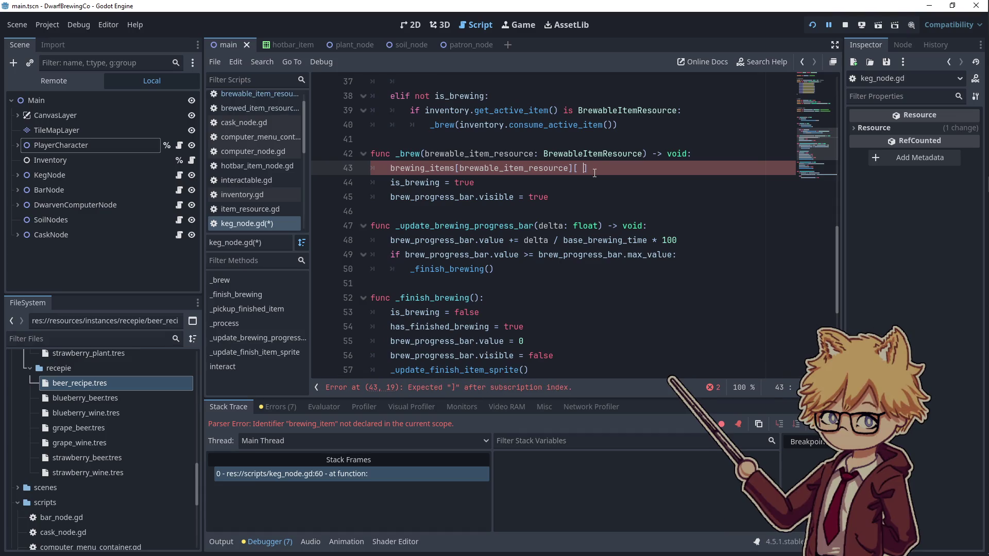
type("= 0")
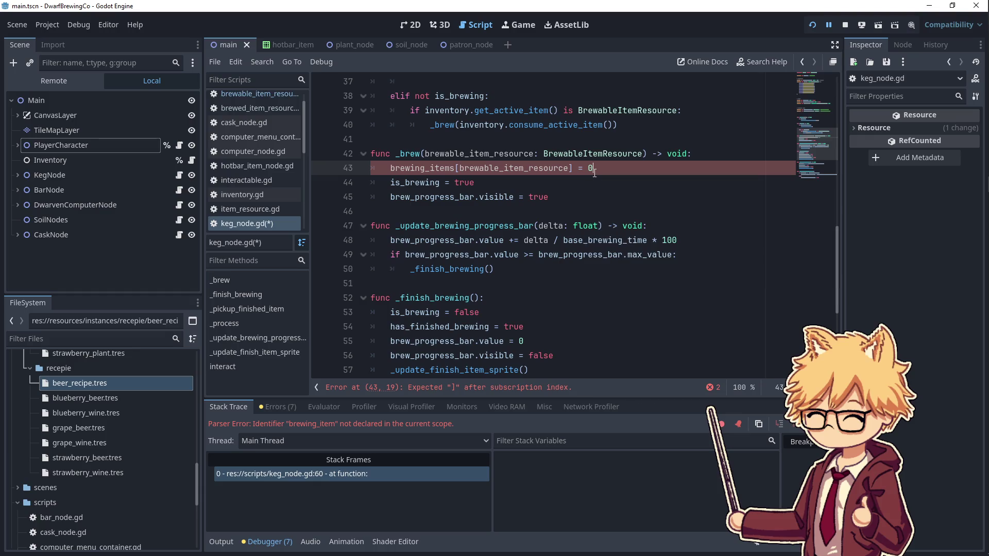
left_click(541, 198)
double_click(423, 168)
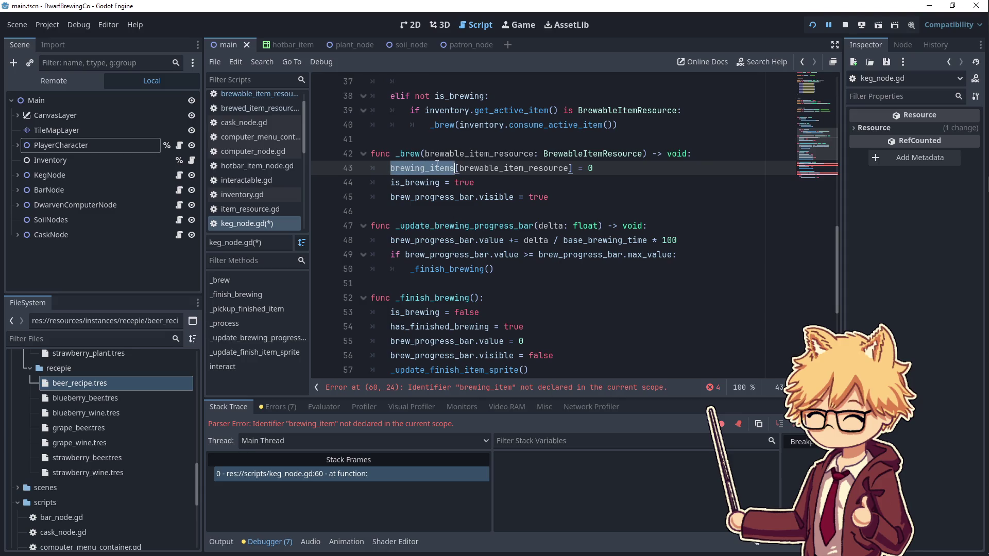
left_click(599, 168)
key("Return")
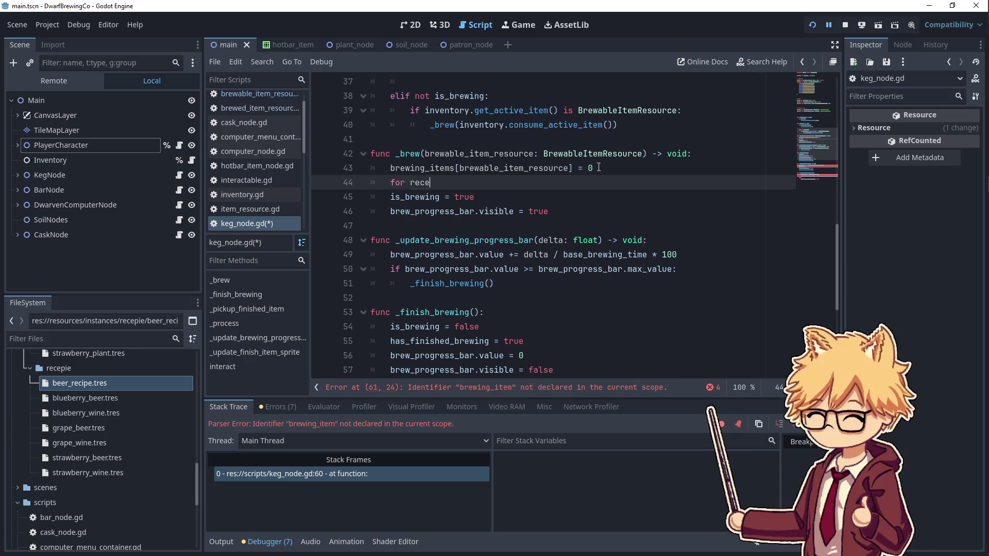
type("ipe in recipes")
type(":")
key("Return")
left_click(973, 137)
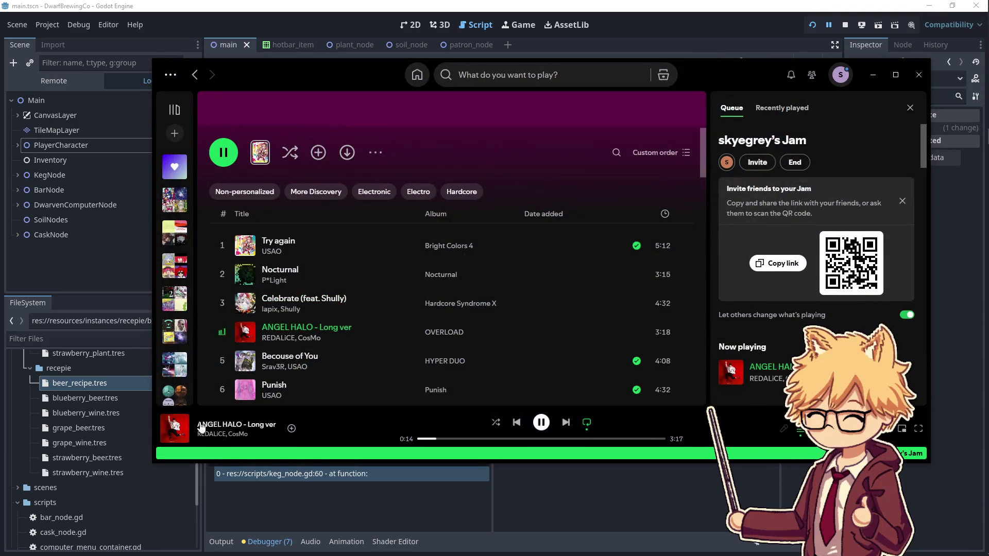
left_click(873, 75)
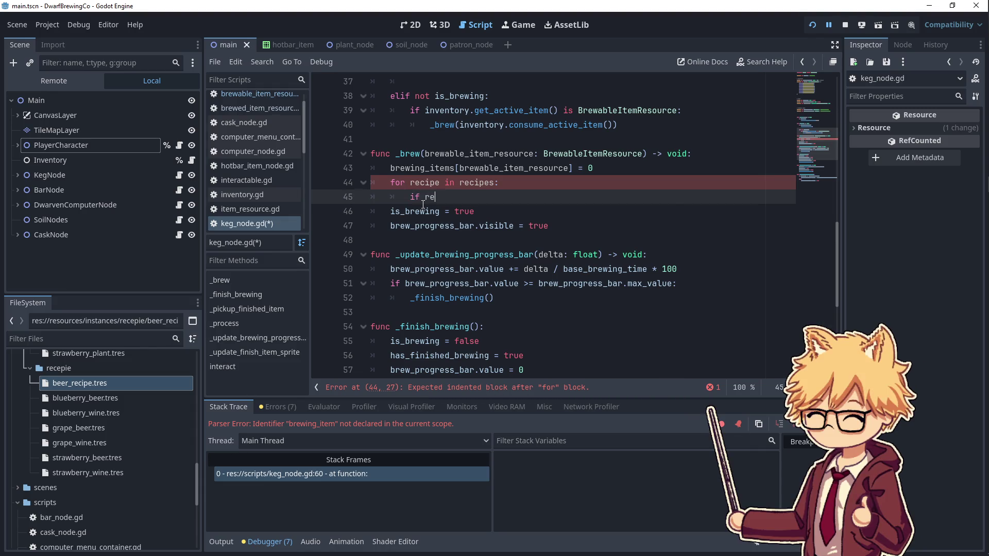
Add 'if recipe.ingredients == brewing_items:' inside the recipe loop
type("cipe.ingredients ")
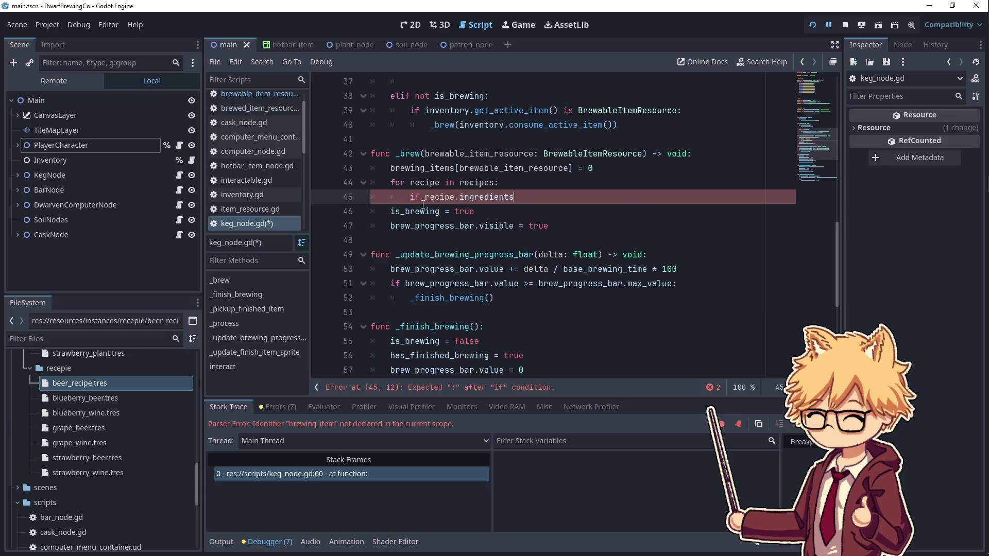
type("== brewing_items:")
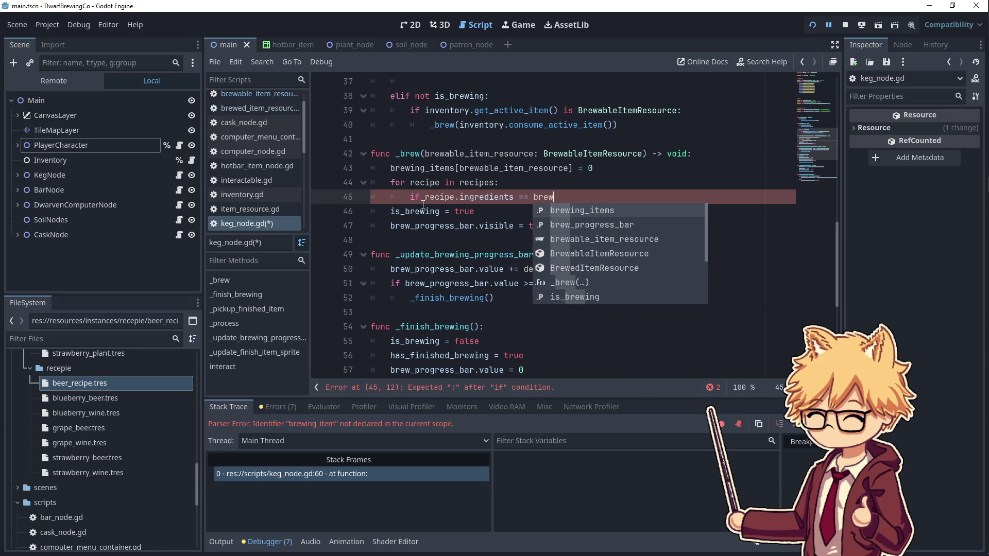
key("Return")
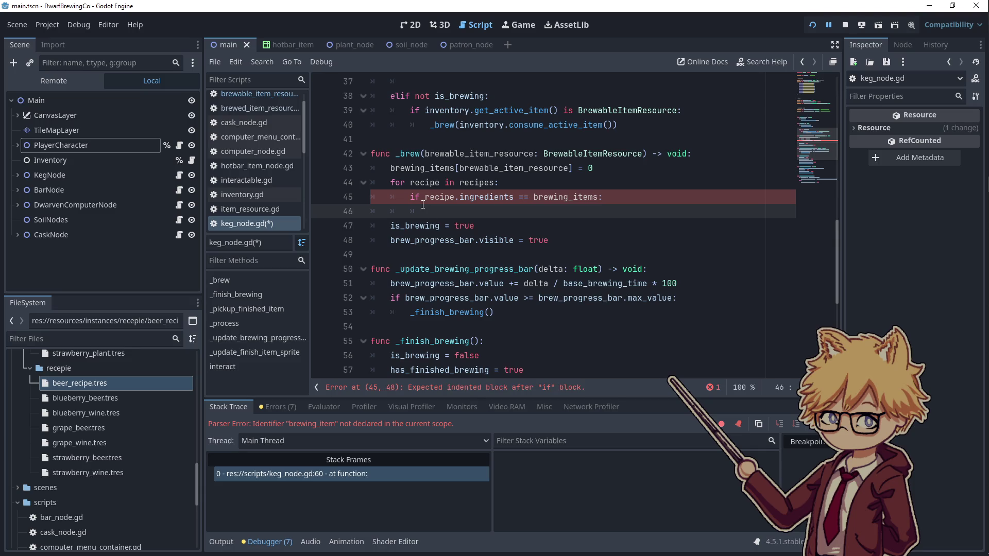
type("fini")
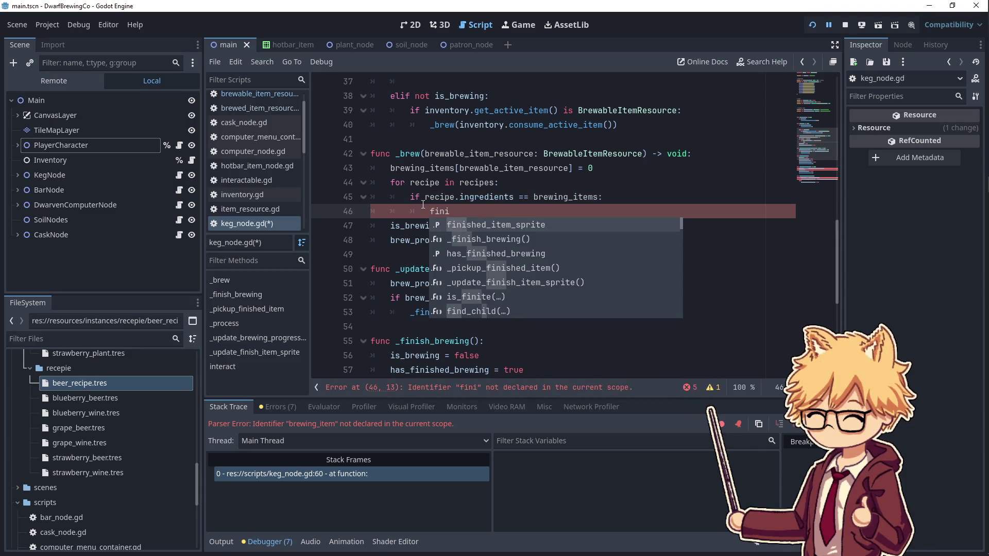
key("BackSpace")
key("BackSpace")
key("BackSpace")
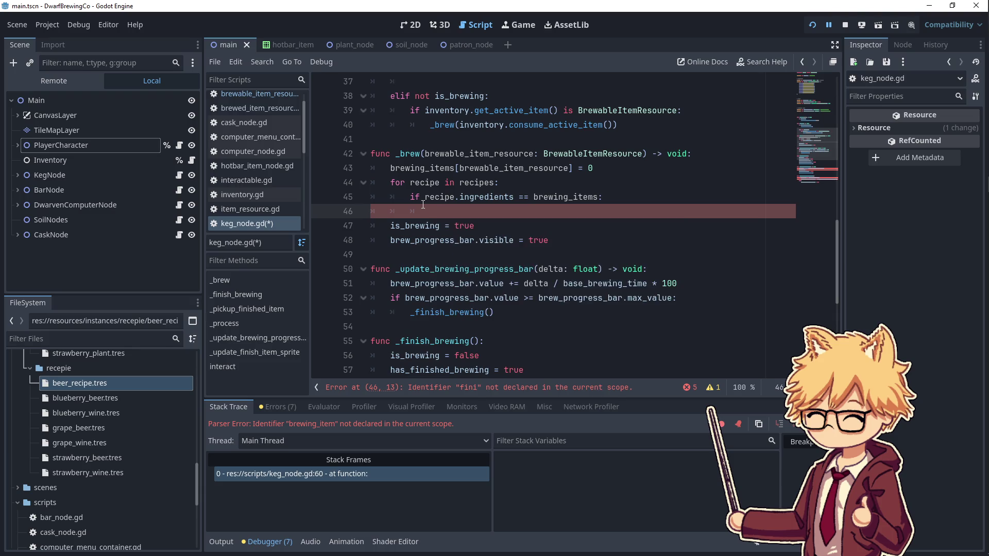
scroll(444, 159, "up", 2)
scroll(444, 159, "up", 5)
scroll(472, 243, "up", 2)
left_click(630, 267)
left_click(629, 258)
left_click(629, 264)
key("Return")
type("@export var brewing_item ")
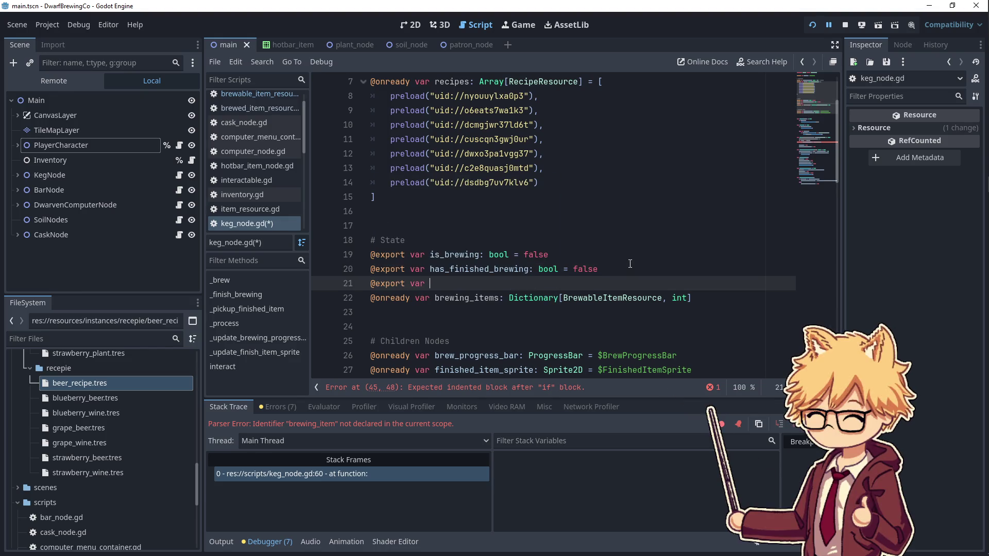
type("= ")
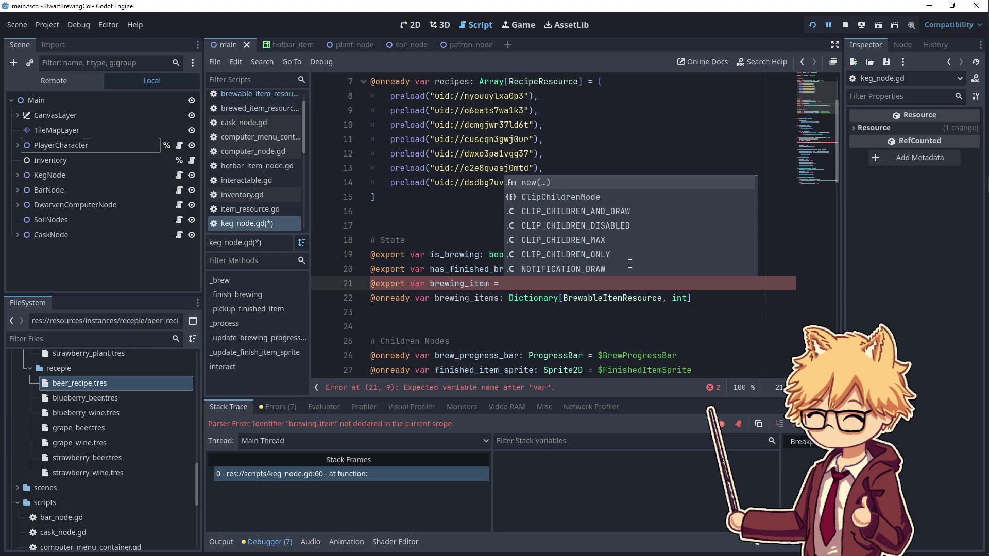
type("Brew")
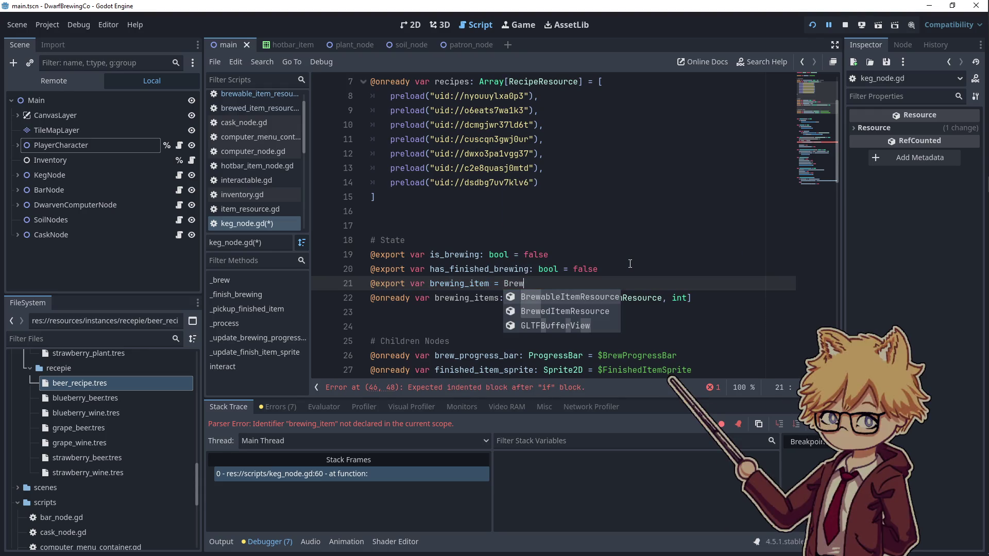
key("Return")
double_click(456, 284)
key("ctrl+c")
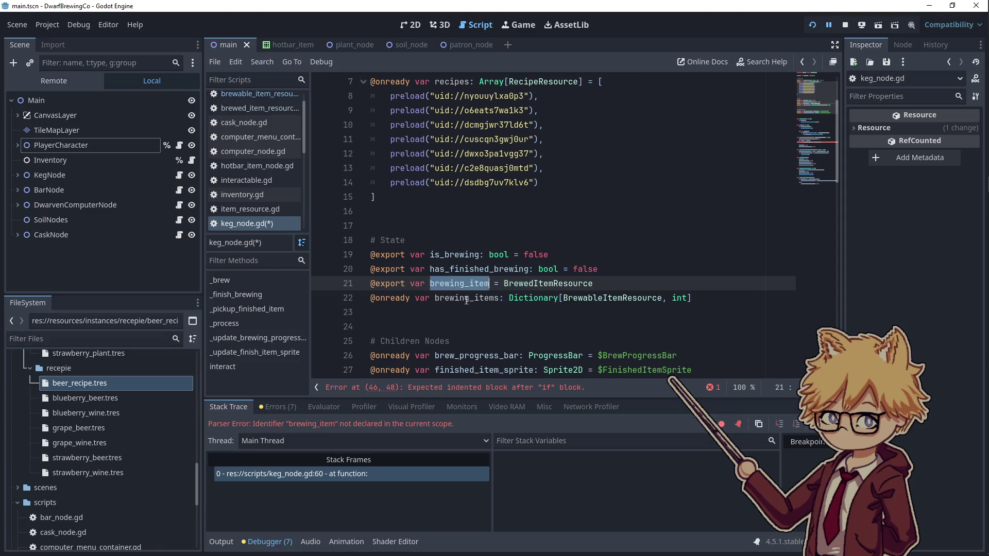
Inside the if block, assign brewing_item = recipe.finished_product on line 47
scroll(462, 304, "down", 7)
scroll(462, 304, "down", 2)
left_click(449, 269)
key("ctrl+v")
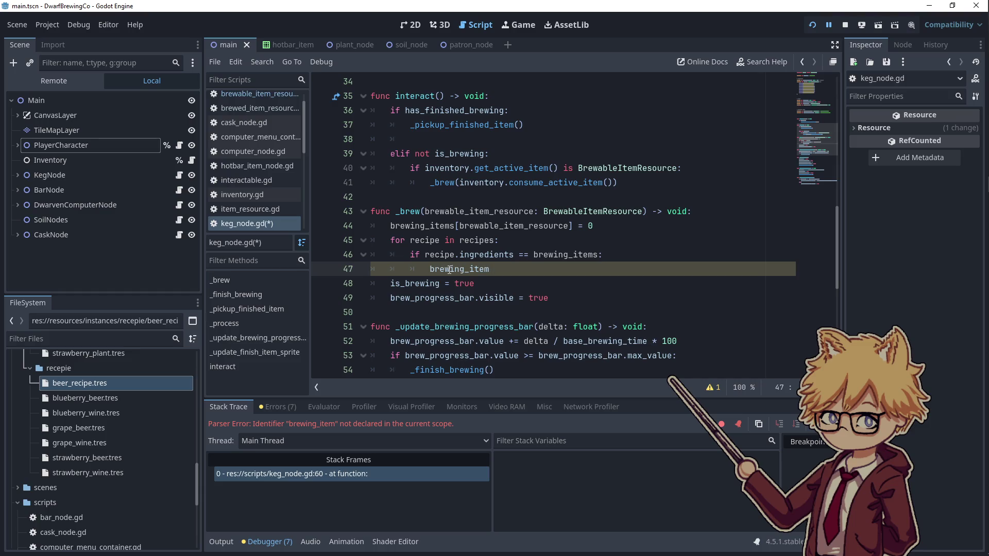
type("= re")
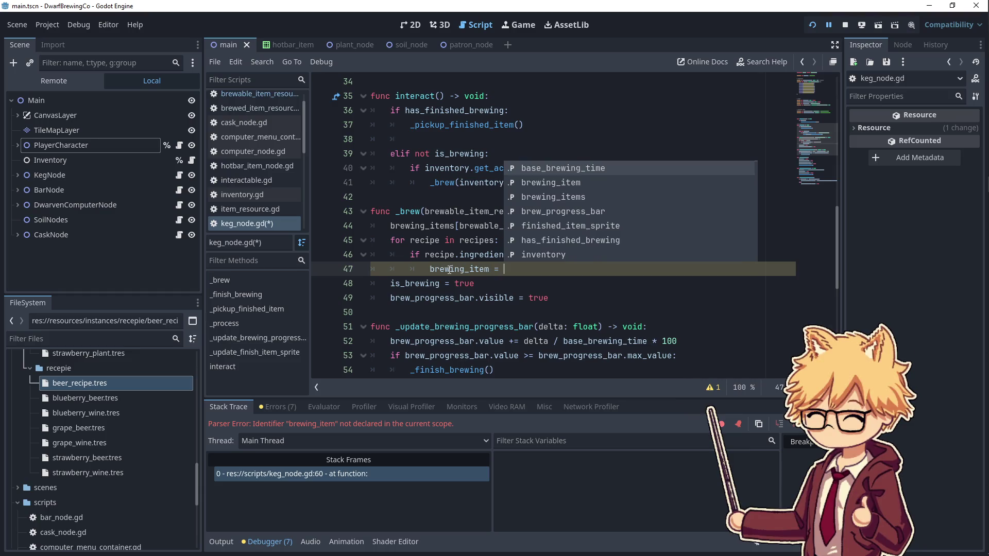
key("Return")
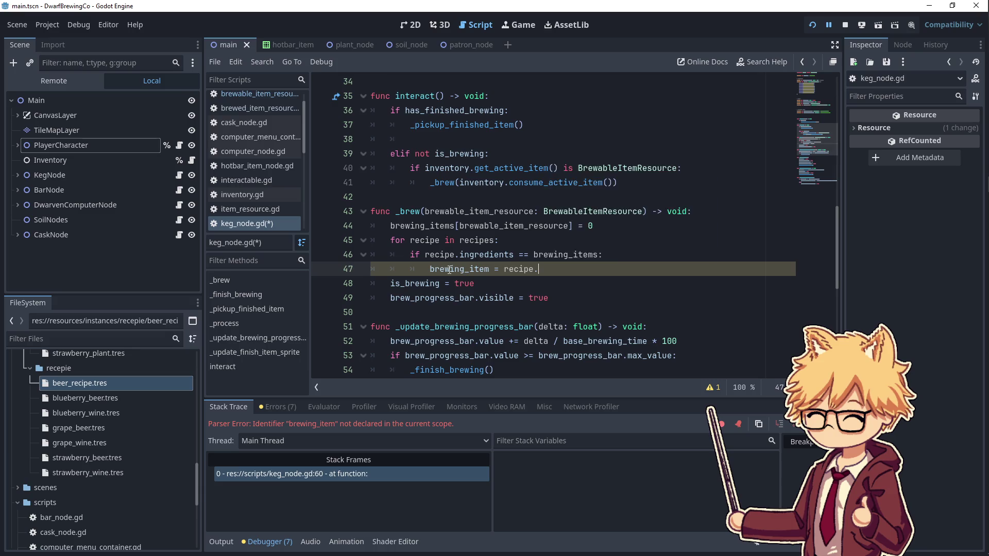
key("Return")
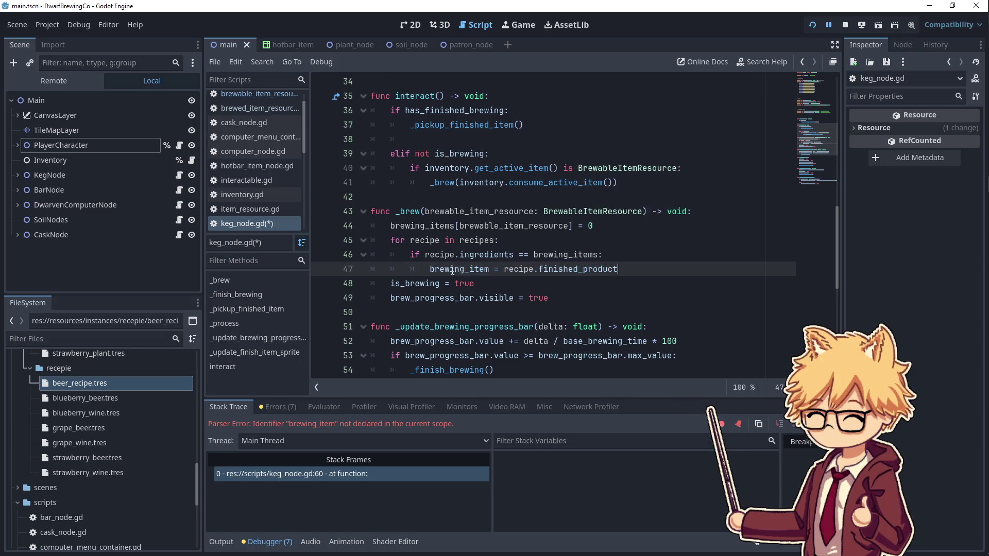
Rename brewing_item to finished_product in both the line 47 assignment and the declaration
double_click(576, 270)
key("ctrl+c")
double_click(460, 269)
key("ctrl+v")
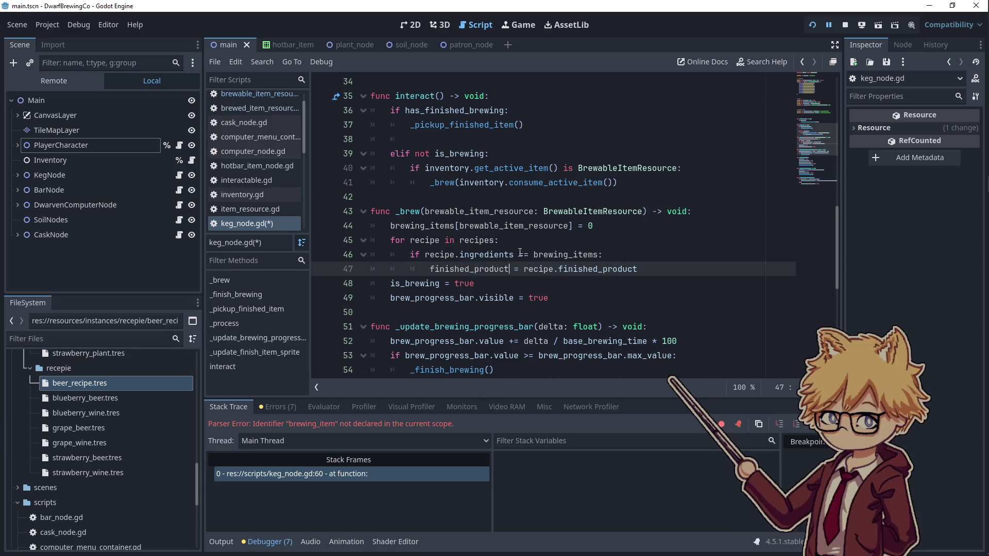
scroll(477, 209, "up", 9)
double_click(460, 315)
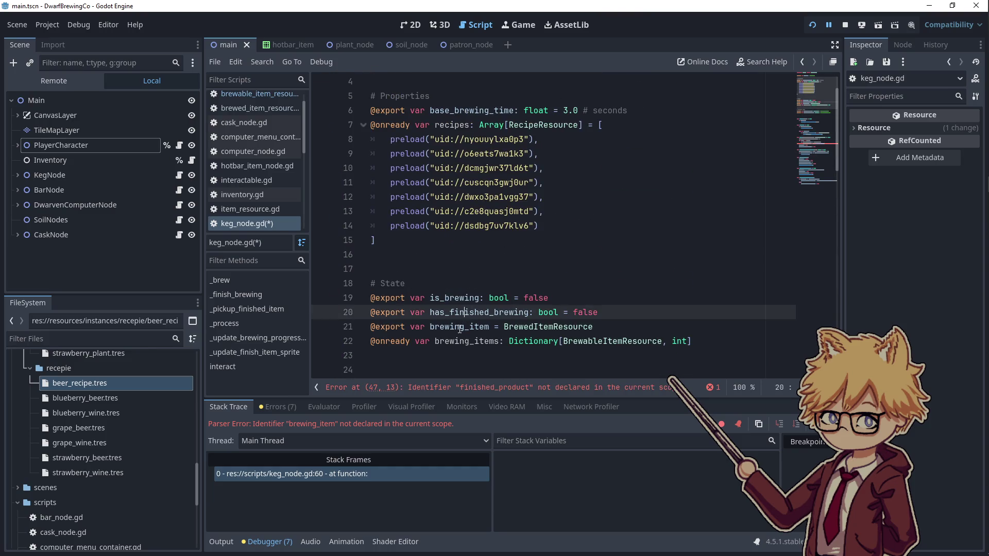
key("ctrl+v")
scroll(544, 277, "down", 4)
scroll(544, 276, "down", 12)
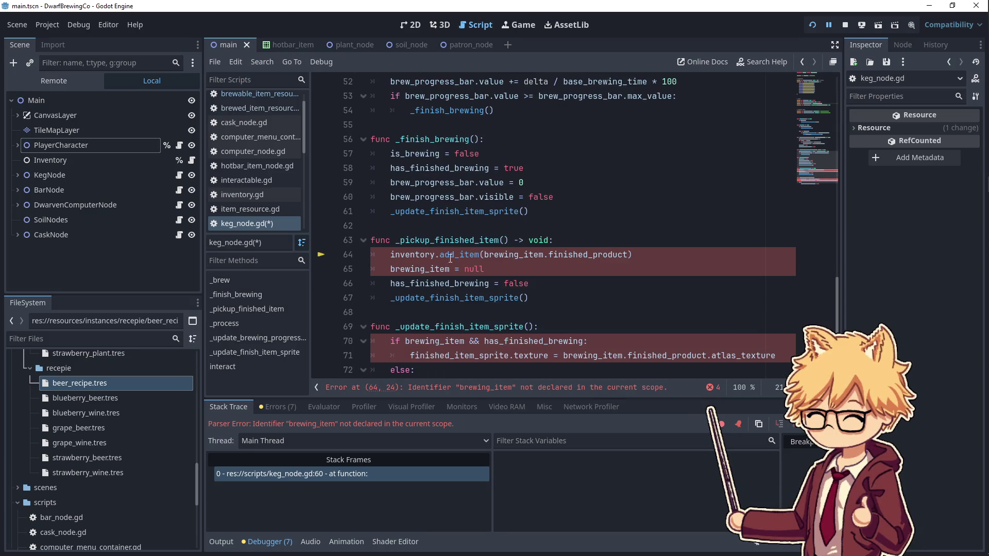
Pass finished_product to add_item and delete the 'brewing_item = null' line
double_click(493, 257)
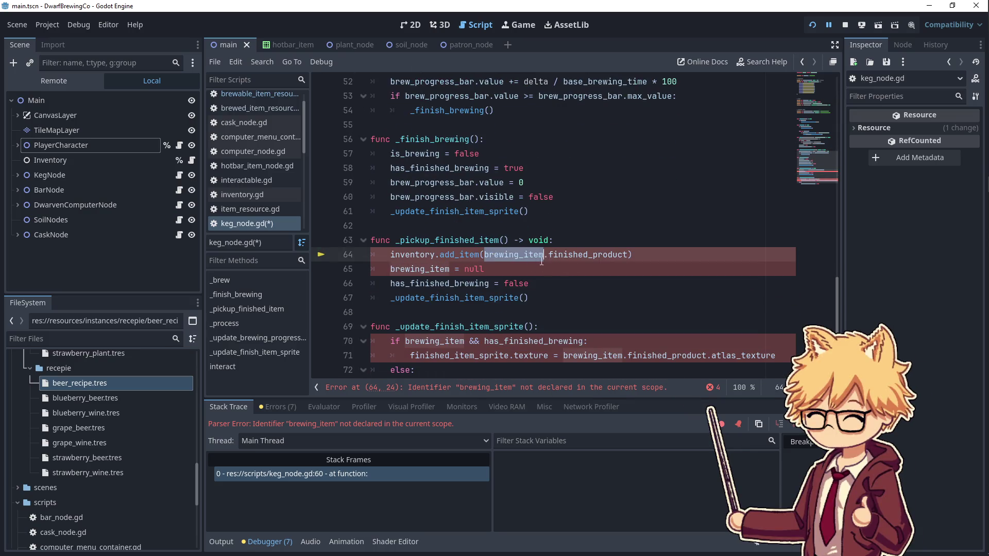
key("shift+Right")
key("BackSpace")
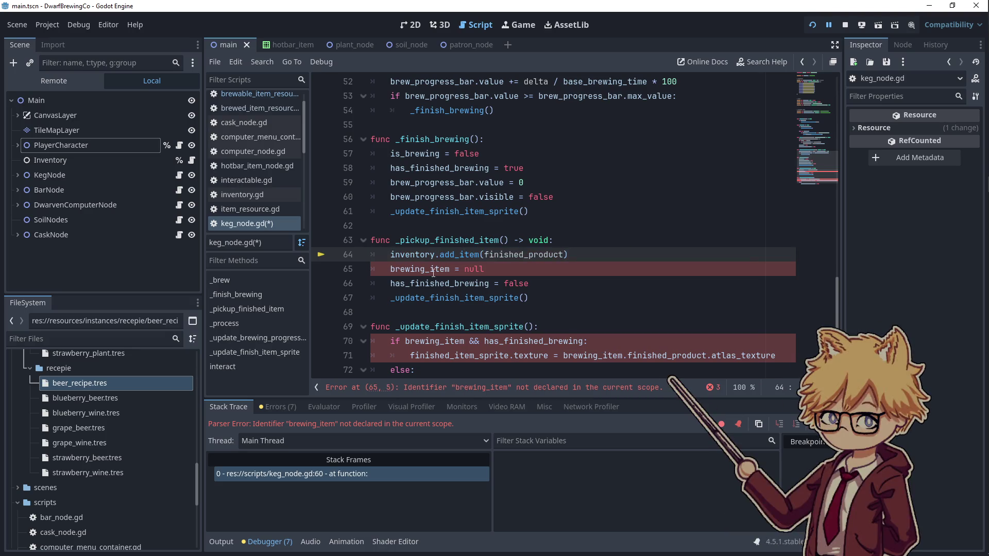
left_click_drag(488, 270, 359, 268)
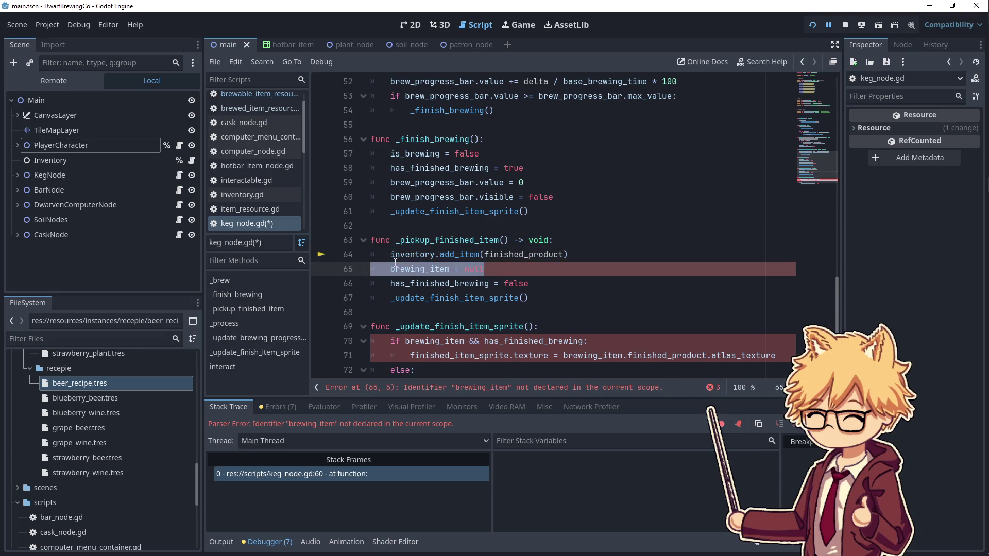
key("BackSpace")
key("BackSpace")
Replace the sprite condition on line 69 with finished_product
scroll(513, 270, "down", 1)
double_click(447, 298)
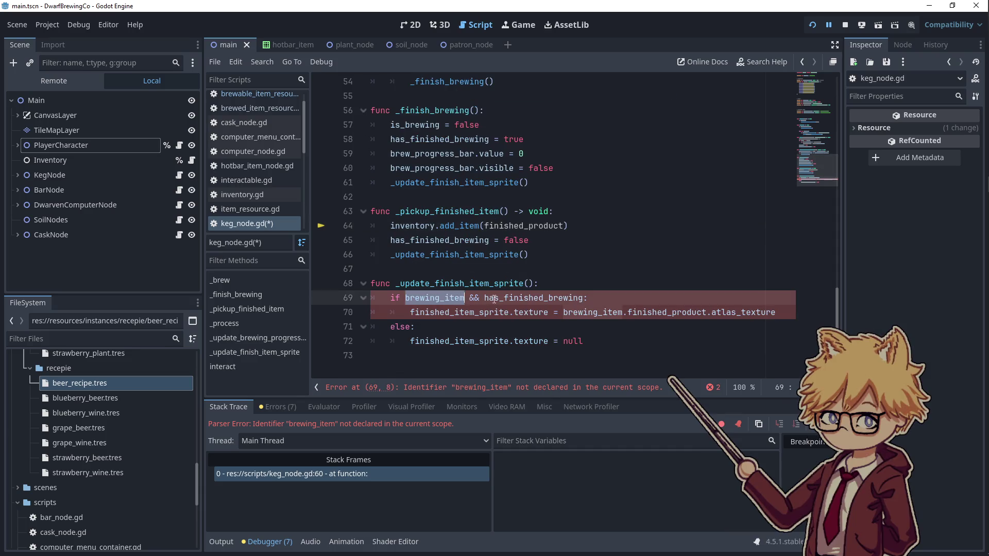
double_click(533, 298)
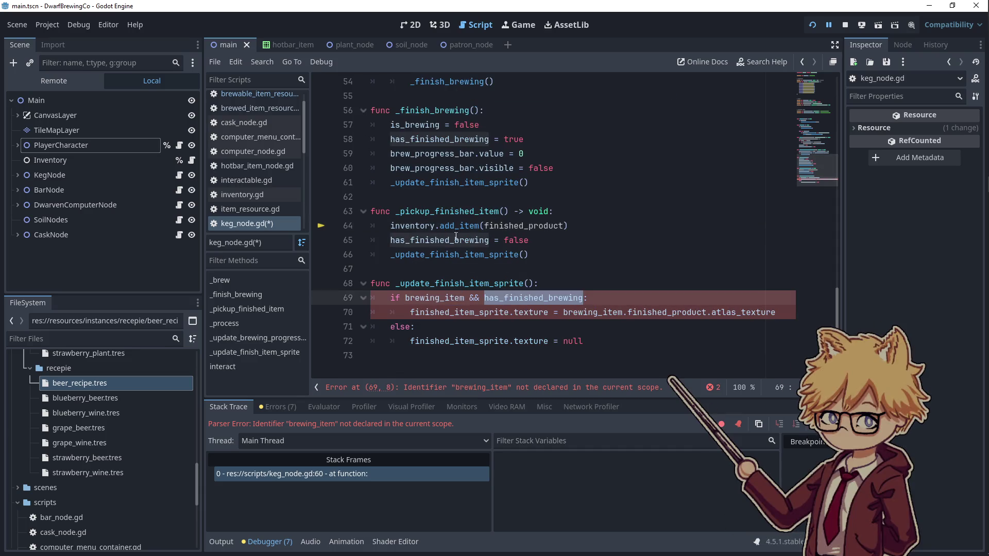
double_click(524, 226)
left_click_drag(585, 297, 415, 298)
key("ctrl+v")
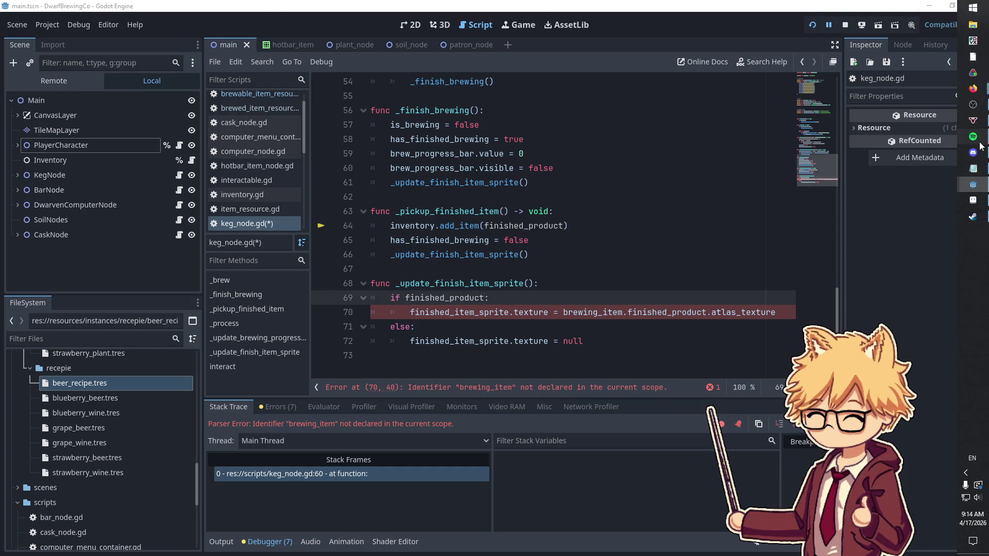
left_click(978, 141)
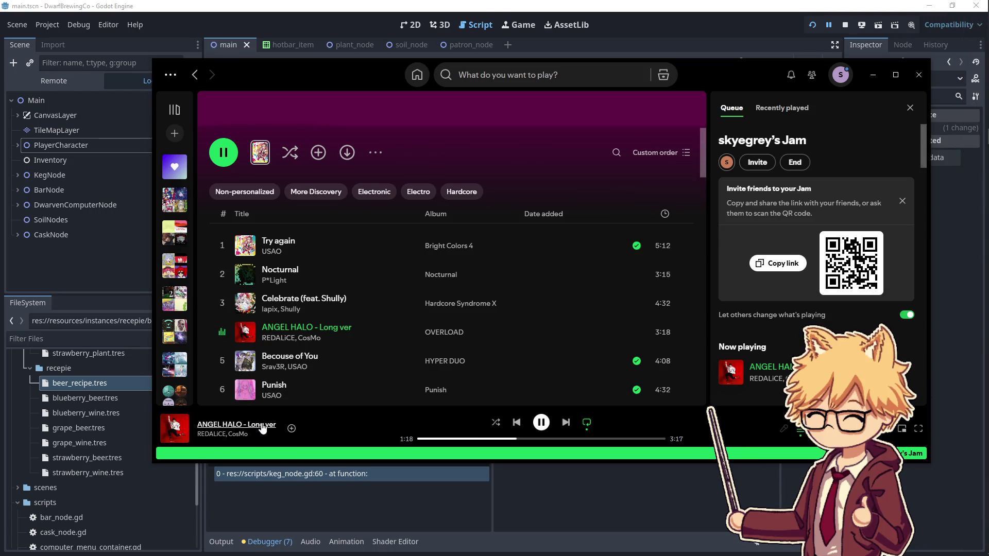
left_click(873, 75)
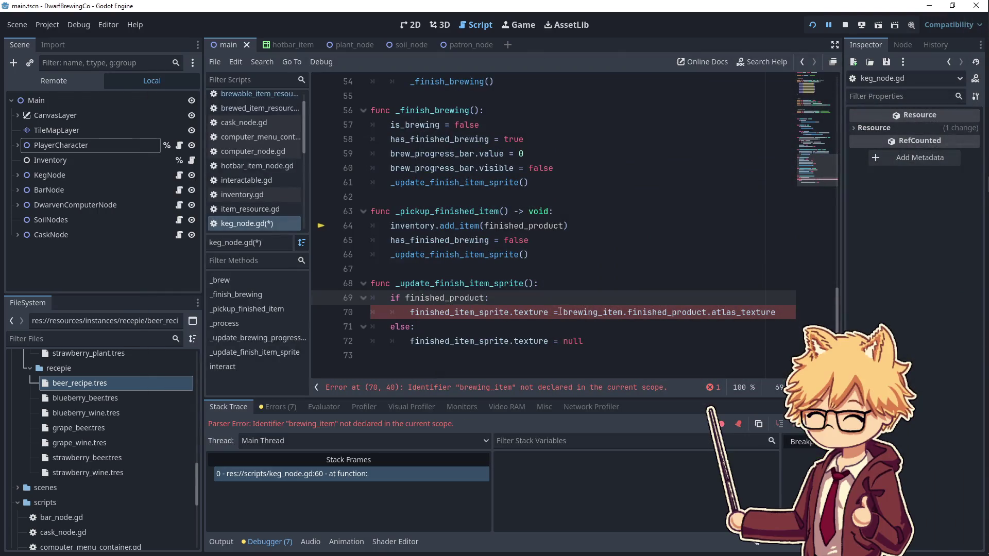
Set the sprite texture from finished_product.atlas_texture on line 70, save, and dismiss the load error
double_click(453, 312)
double_click(530, 312)
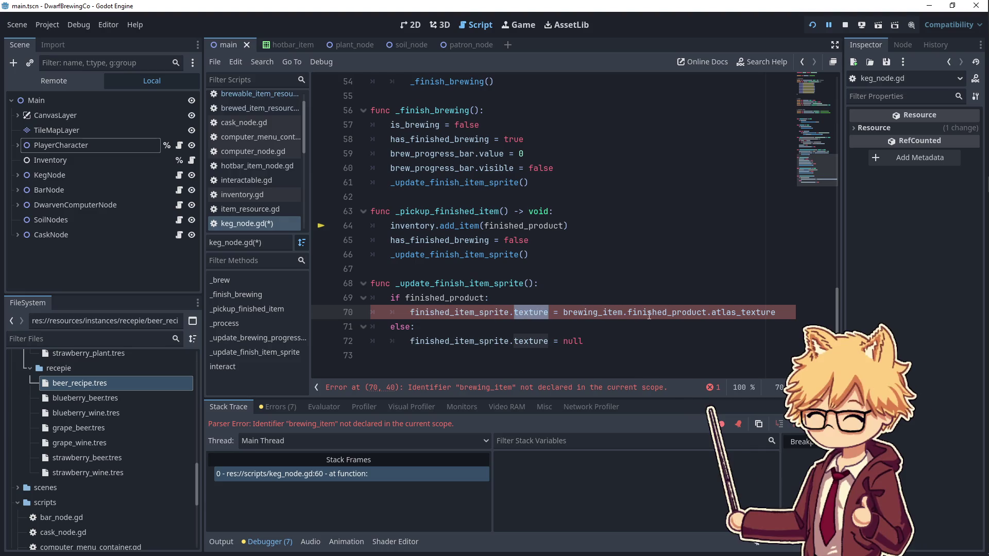
left_click(625, 312)
key("BackSpace")
key("BackSpace")
key("BackSpace")
key("BackSpace")
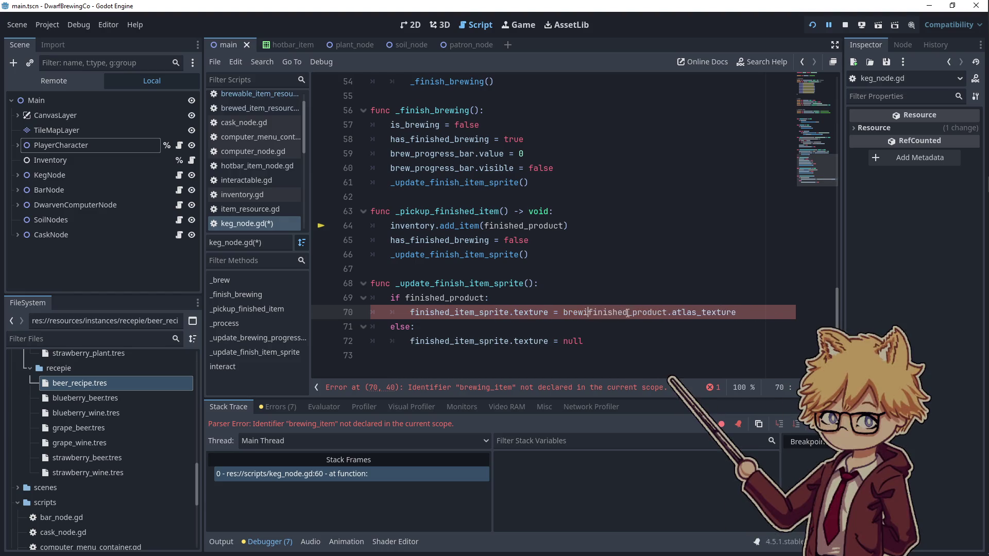
key("BackSpace")
key("BackSpace")
left_click(595, 283)
key("ctrl+s")
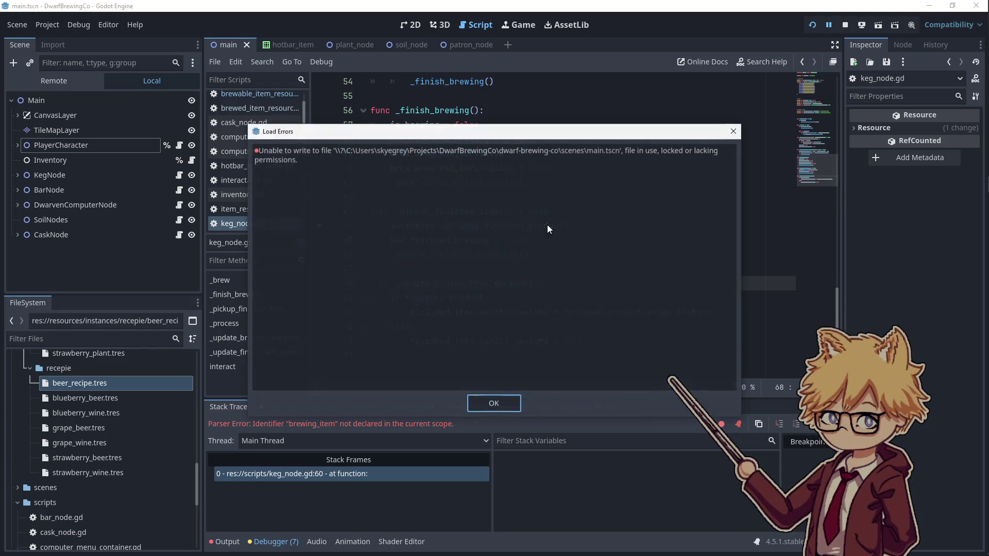
left_click(490, 404)
Launch the game, walk to the pots, and plant seeds
left_click(812, 25)
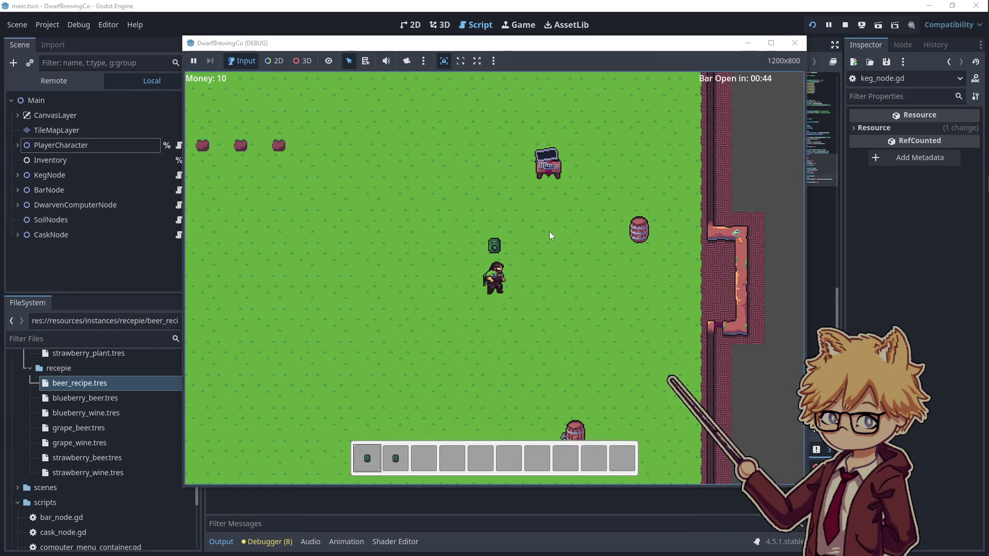
key("a")
key("w")
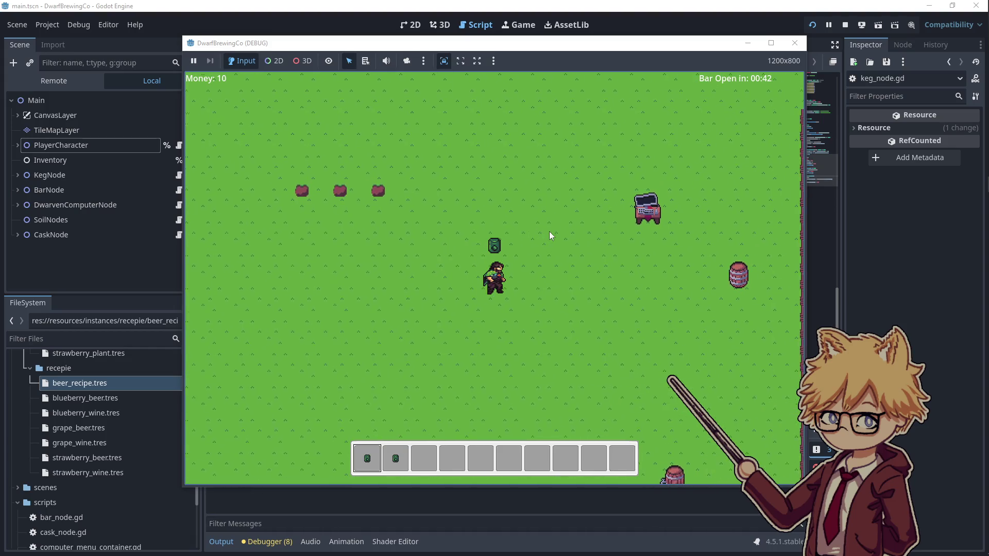
key("d")
key("w")
key("a")
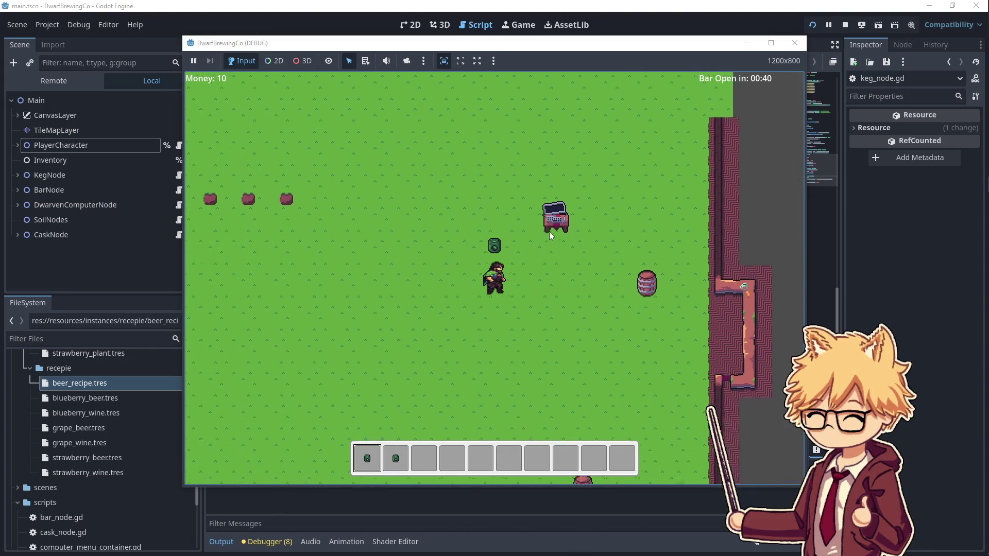
key("a")
key("w")
left_click(549, 231)
key("e")
Wait for a plant to grow, then harvest it into the inventory
key("s")
key("d")
key("a")
key("s")
key("w")
key("e")
key("d")
key("s")
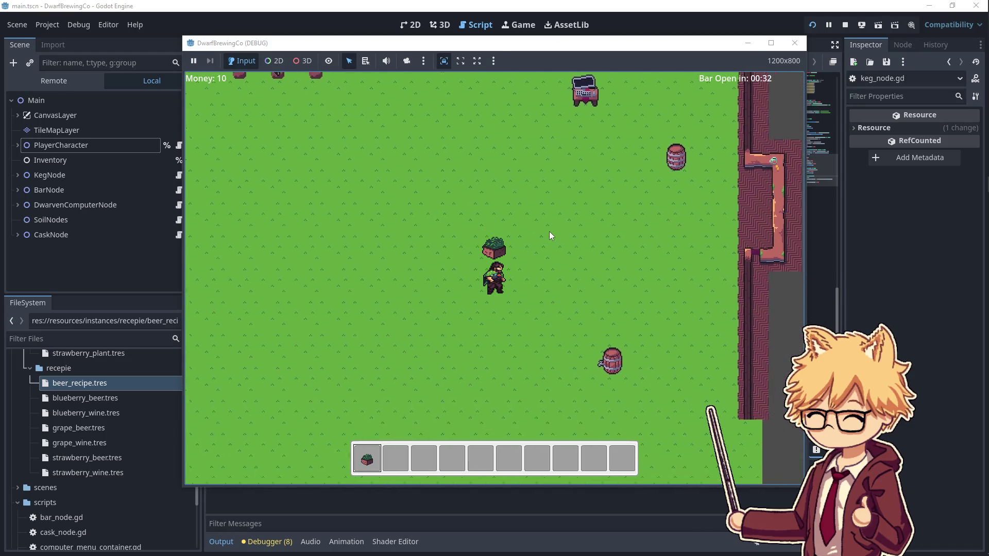
Brew the harvested plant in the barrel, collect the finished beer, and stop the game
key("d")
key("e")
key("s")
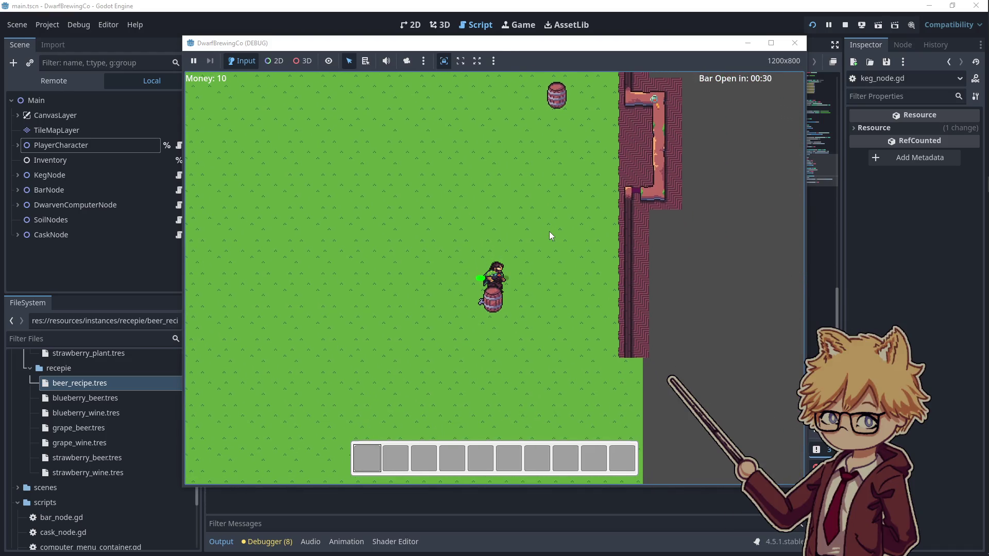
key("w")
key("s")
key("d")
key("s")
key("a")
key("e")
key("d")
key("w")
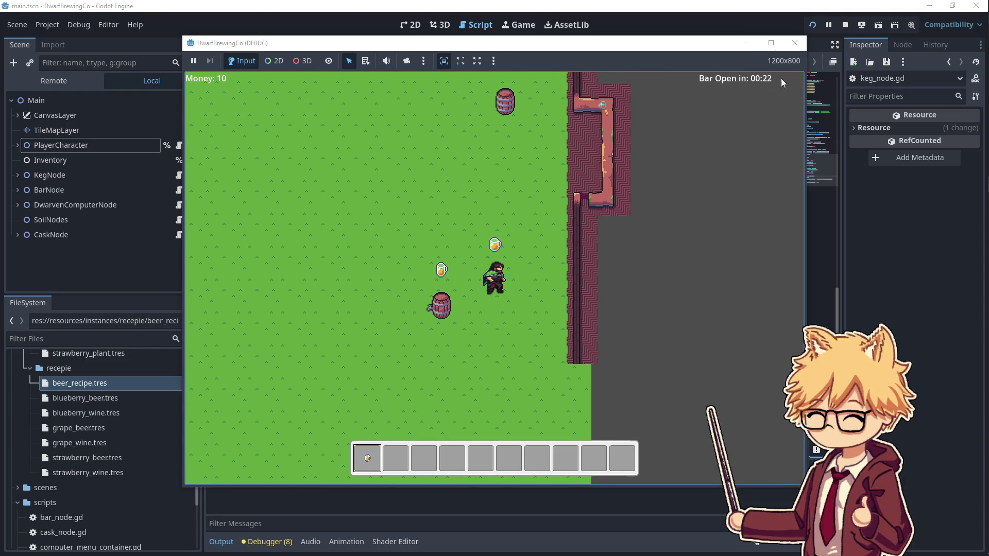
left_click(795, 43)
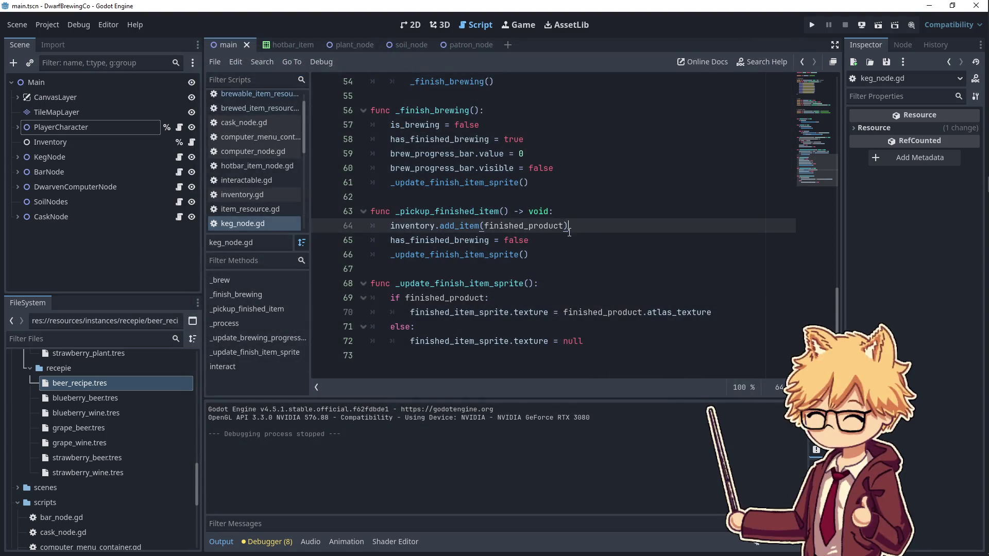
Add 'finished_product = null' below the add_item call and save keg_node.gd
key("Return")
type("finish")
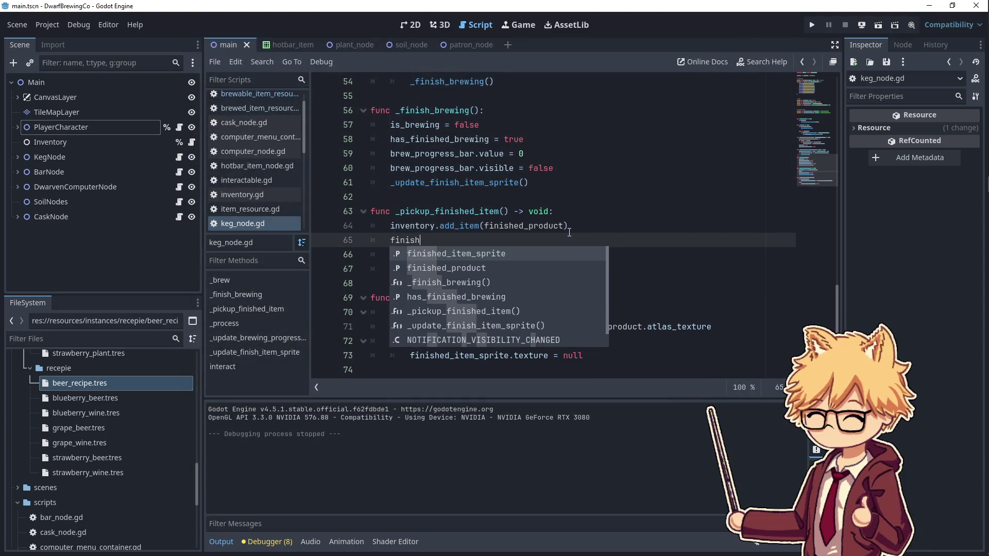
key("Down")
key("Return")
type("= null")
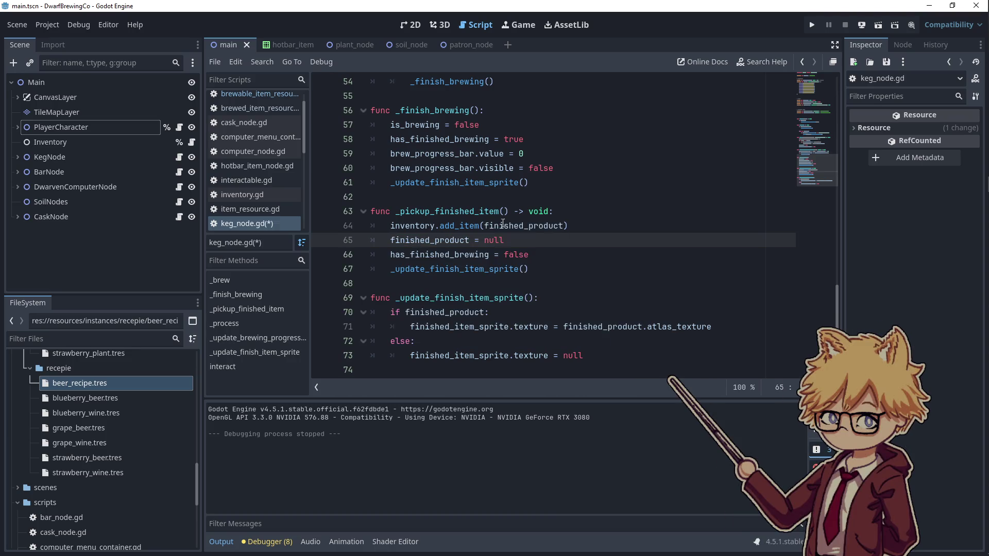
double_click(503, 226)
double_click(436, 241)
left_click(538, 241)
key("ctrl+s")
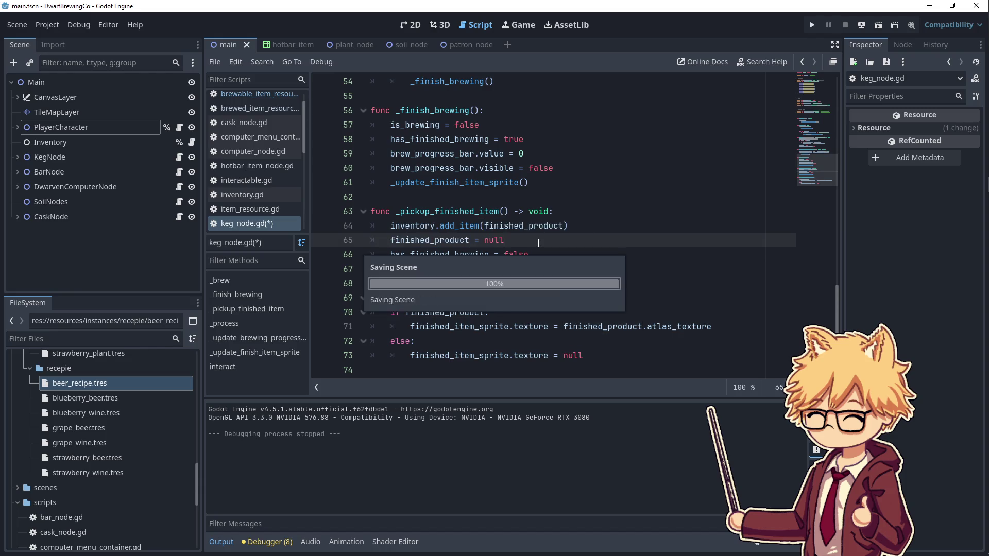
Review where is_brewing is used in the keg script
scroll(553, 245, "up", 10)
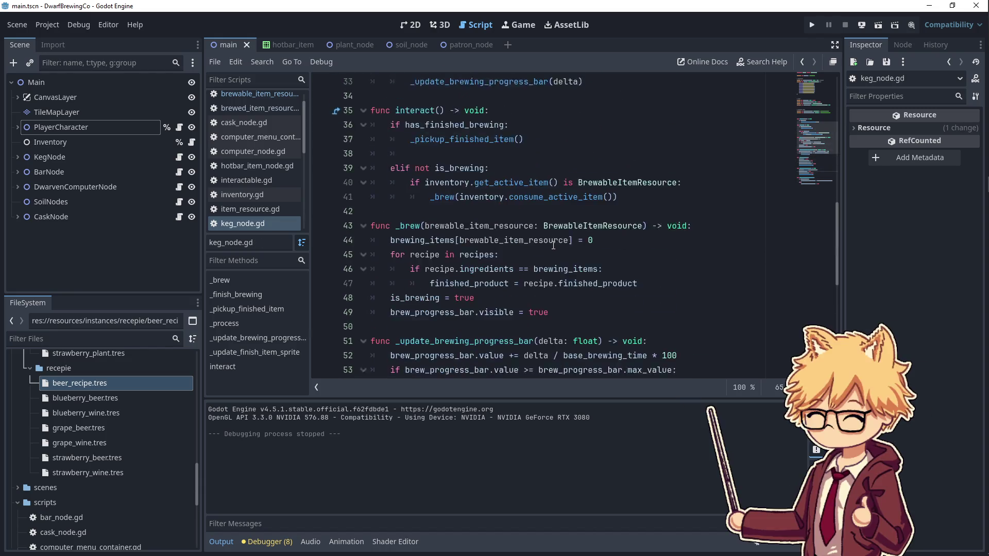
scroll(553, 245, "down", 3)
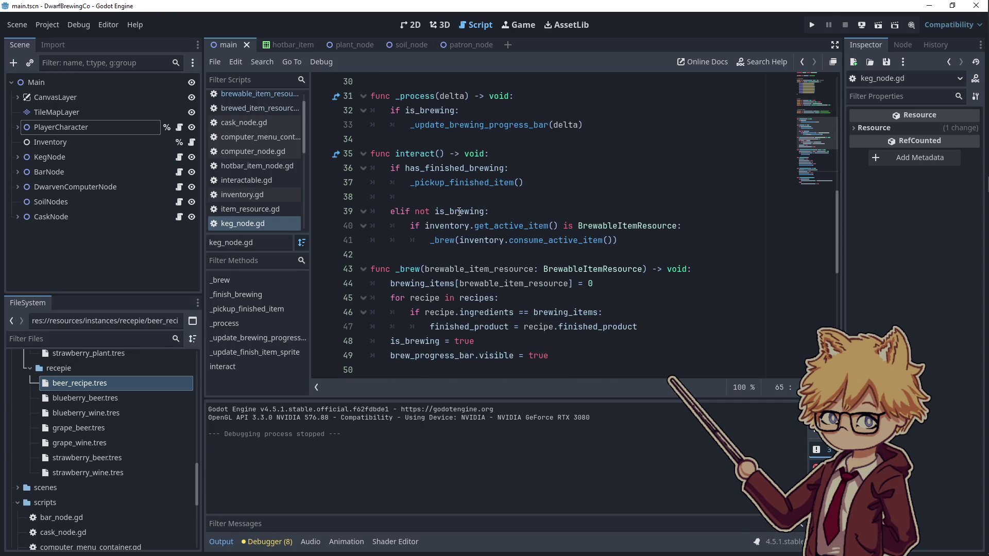
double_click(460, 212)
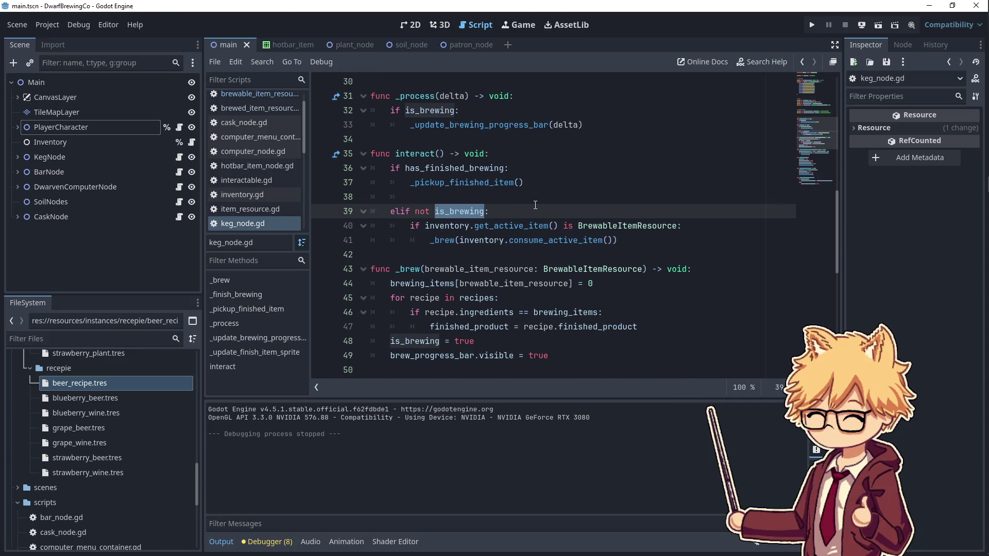
Try an is_brewing condition after the _brew call, then delete the misplaced line
left_click(653, 241)
key("Return")
key("BackSpace")
key("BackSpace")
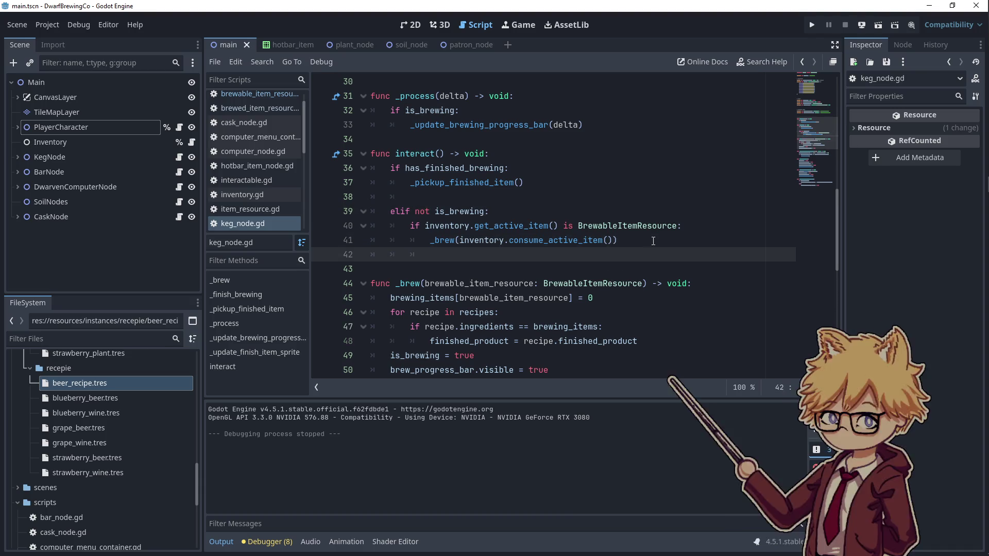
key("Return")
type("if is_")
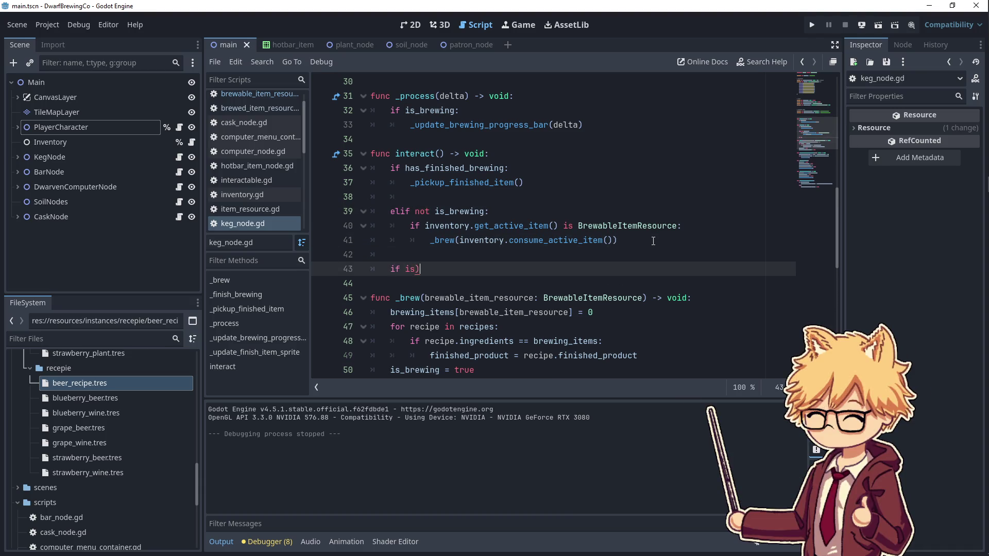
type("b")
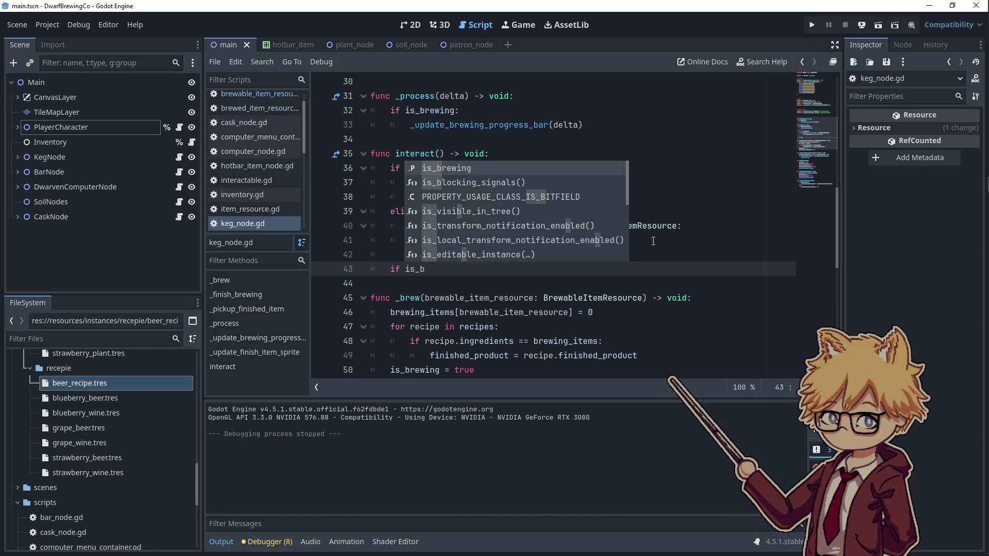
key("Return")
type(":")
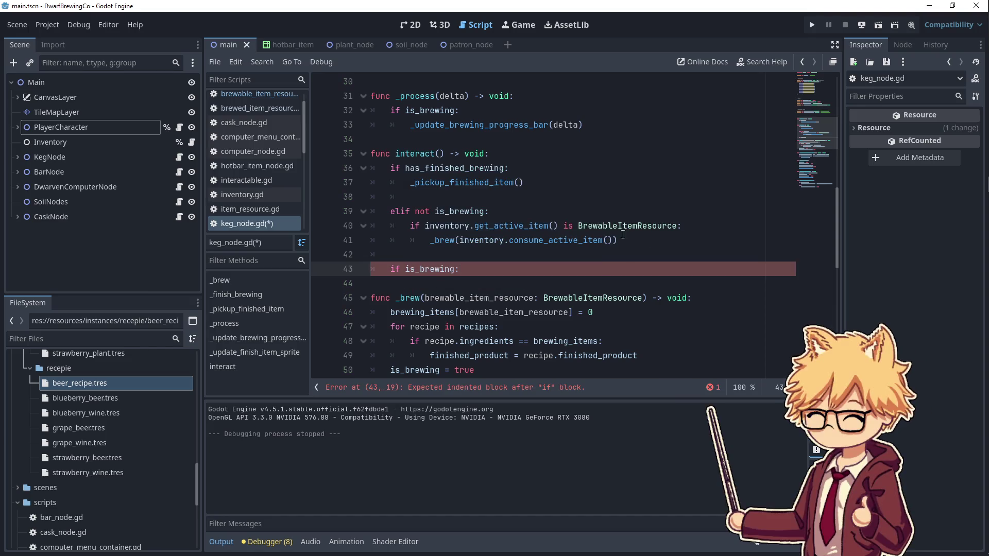
type("eli")
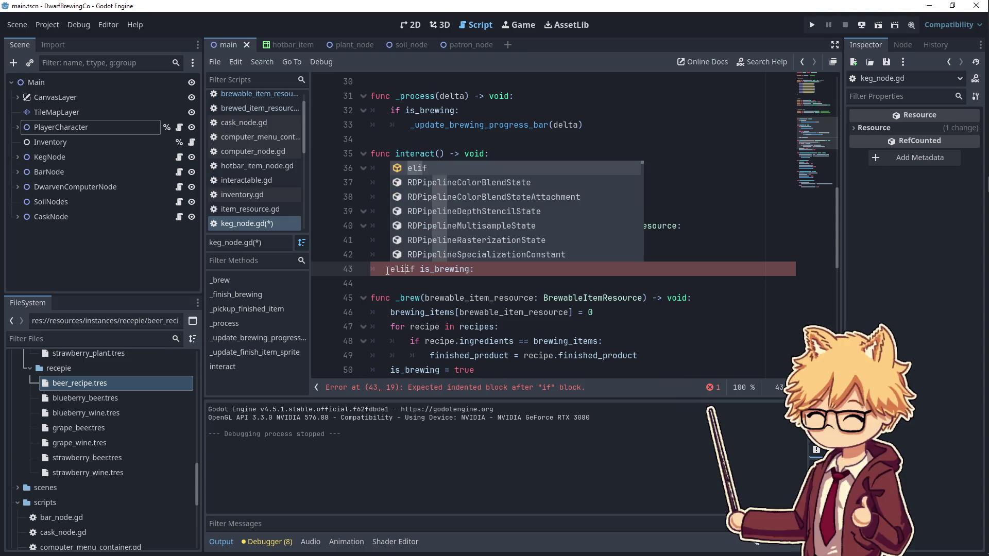
type("l")
triple_click(491, 268)
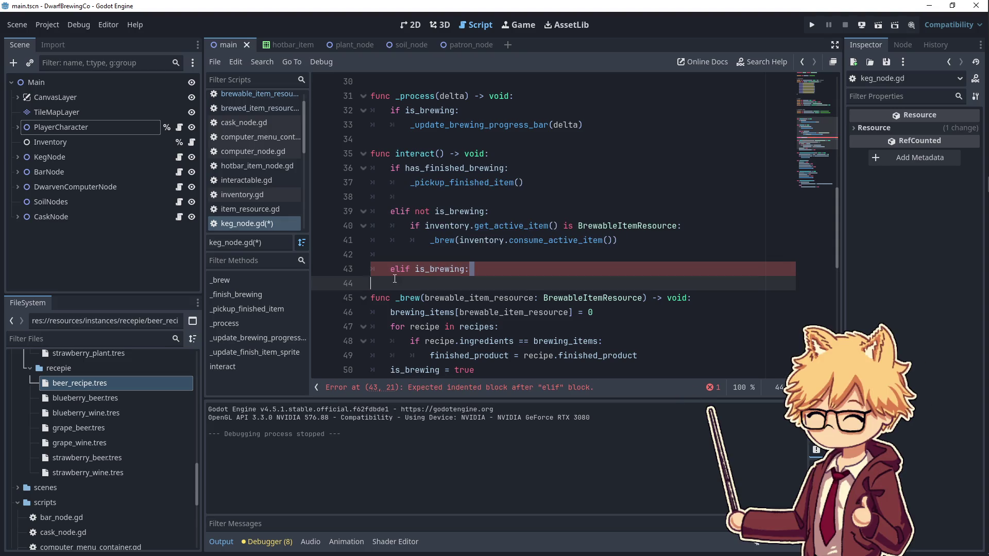
key("BackSpace")
Add an 'if is_brewing: pass' branch below the pickup call
left_click(452, 196)
key("Return")
key("Return")
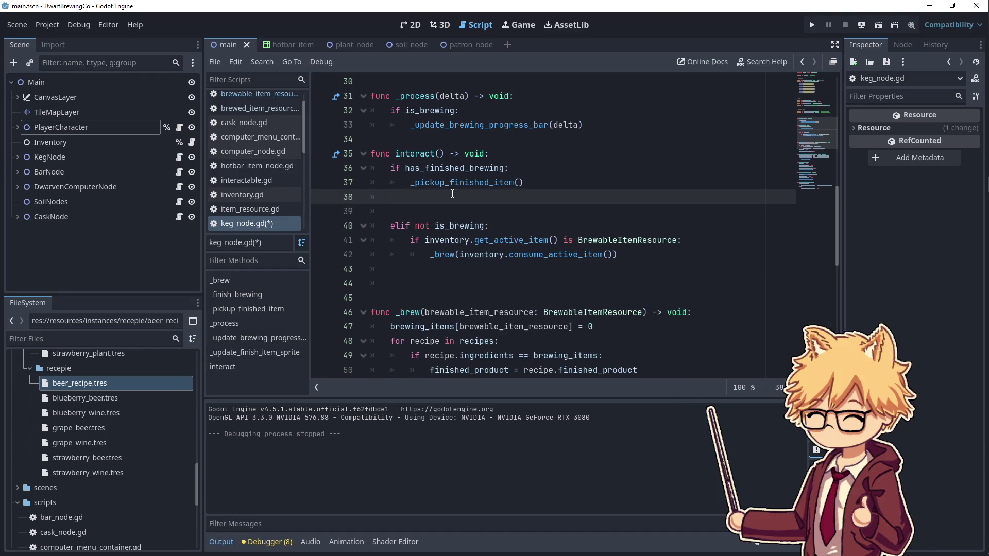
key("Up")
type("if brew")
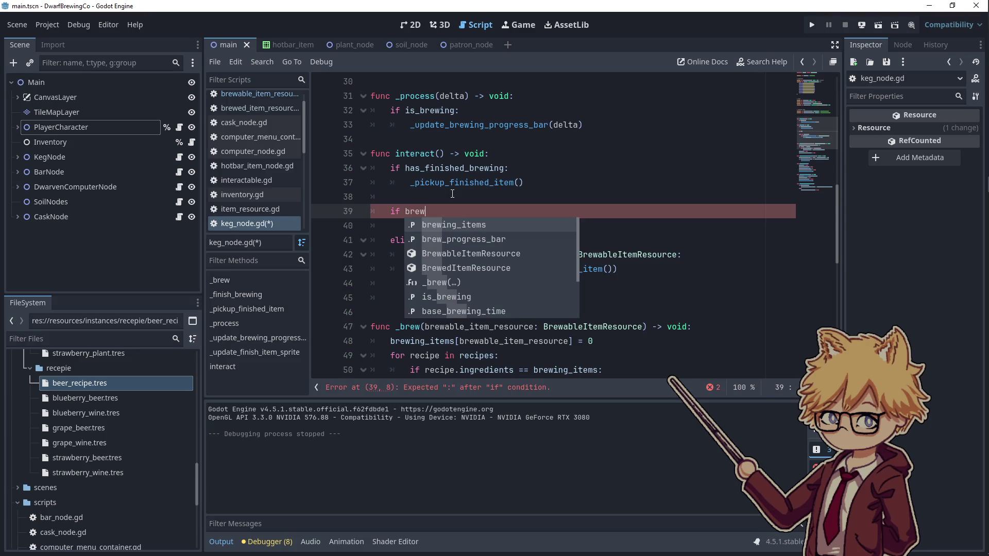
key("BackSpace")
key("BackSpace")
key("BackSpace")
type("is_b")
key("Return")
type(":")
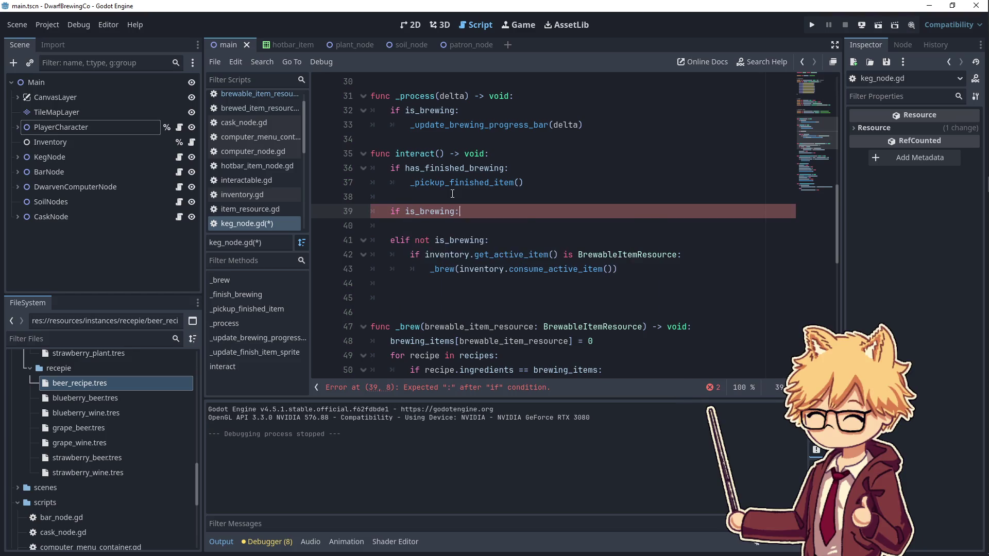
key("Return")
type("pass")
Replace 'elif not is_brewing:' with 'else:' on line 42
left_click_drag(431, 255, 390, 254)
type("else")
double_click(449, 254)
key("BackSpace")
key("BackSpace")
Turn the line 39 check into 'elif is_brewing:'
double_click(430, 211)
double_click(447, 164)
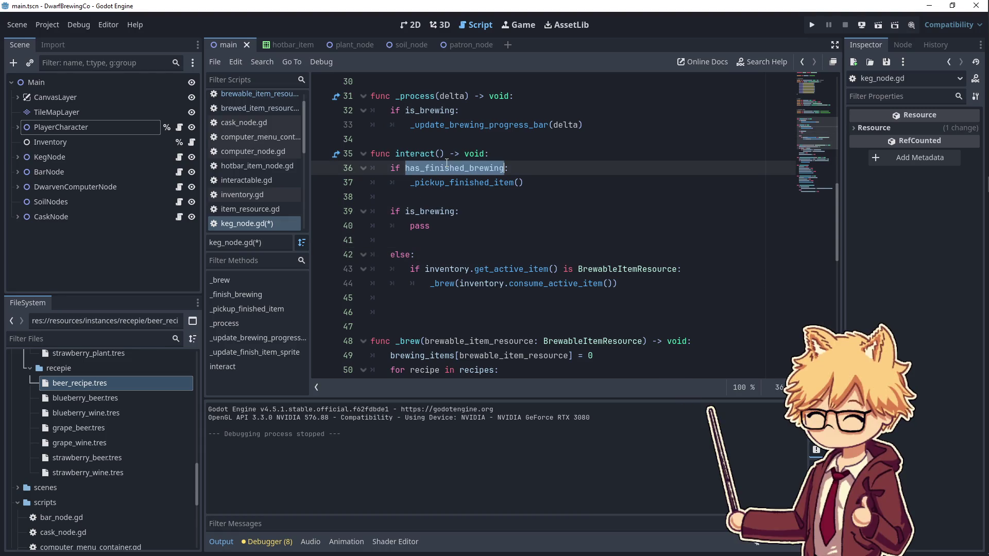
left_click(396, 212)
type("el")
left_click(412, 197)
double_click(424, 228)
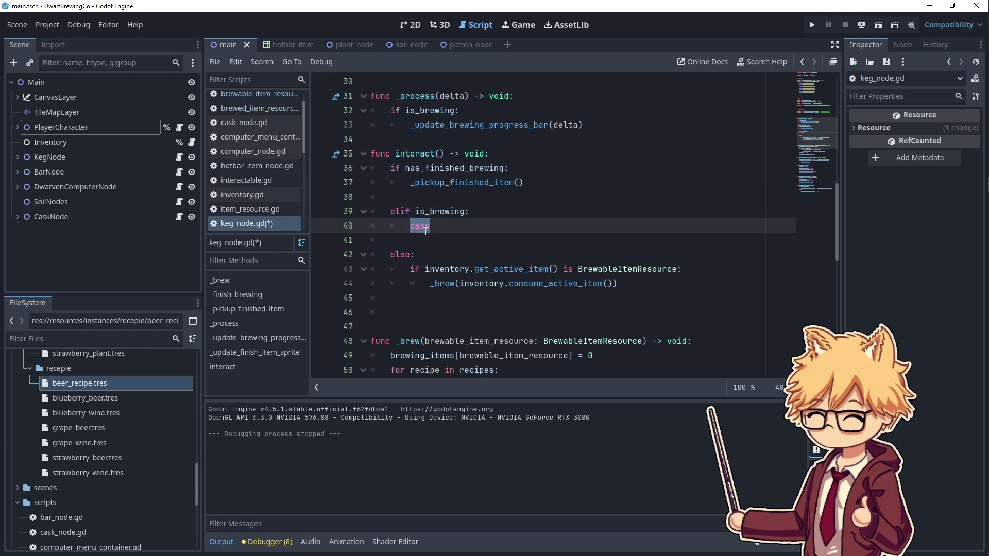
Review the has_finished_brewing, is_brewing and else branches of interact()
left_click(416, 256)
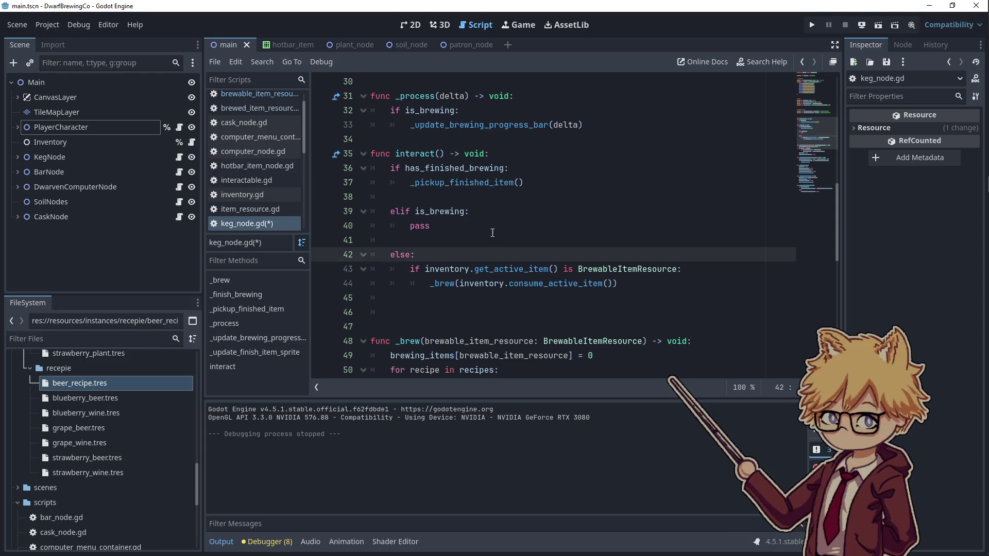
double_click(416, 169)
double_click(439, 212)
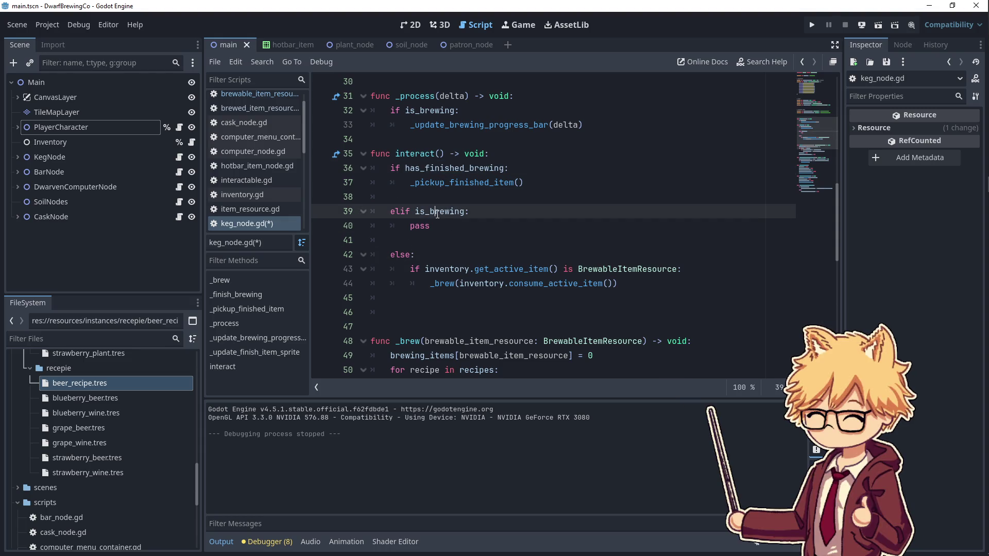
mouse_move(438, 259)
left_mouse_down()
mouse_move(618, 284)
mouse_move(463, 297)
left_mouse_up()
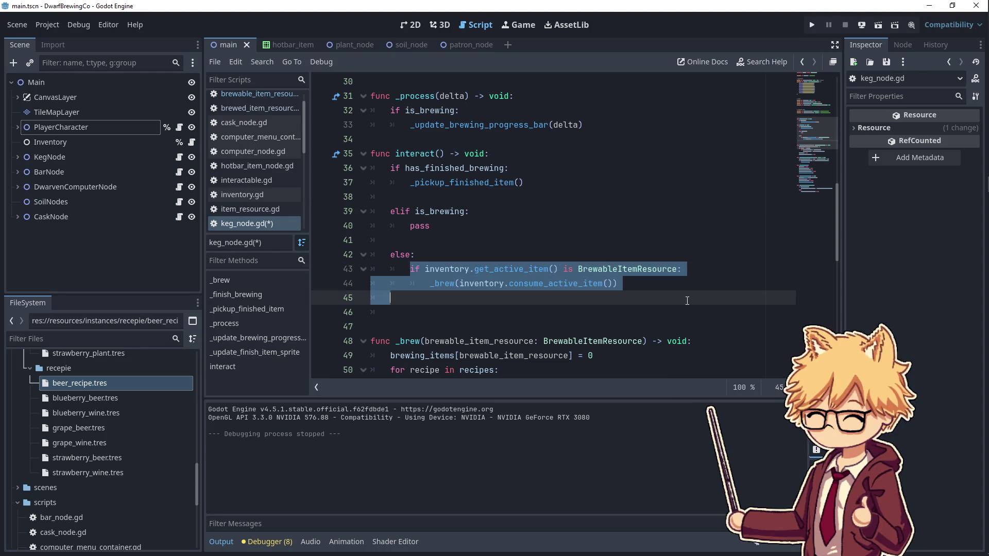
left_click(447, 227)
double_click(418, 228)
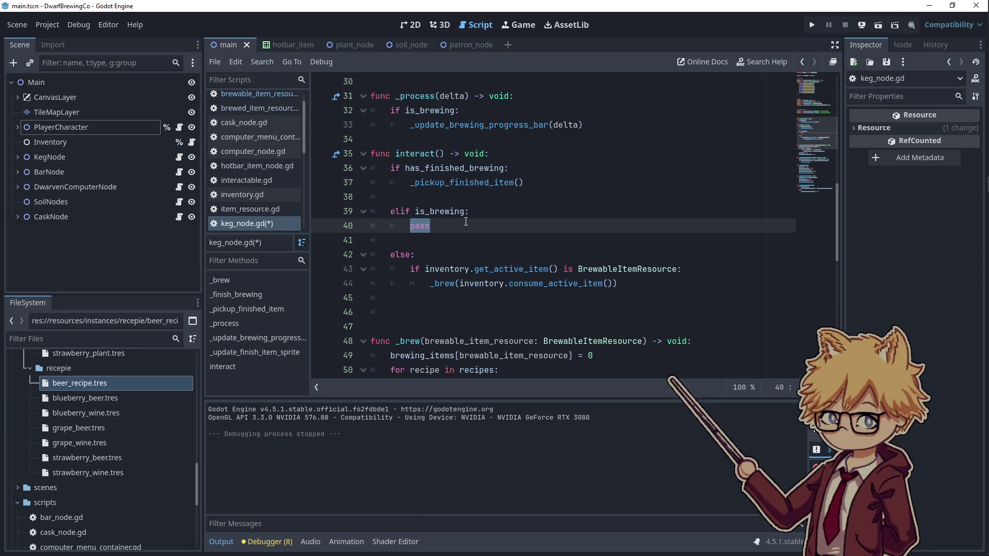
scroll(495, 283, "down", 2)
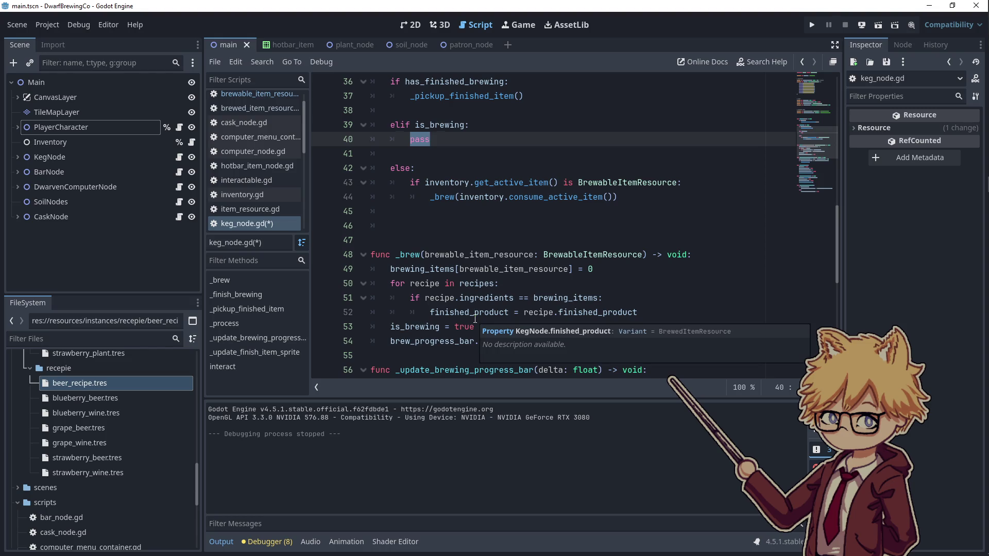
Declare 'func _add_ingredient(brewable_item_resource: BrewableItemResource) -> void:' after _brew
scroll(566, 299, "down", 2)
left_click(578, 269)
key("Return")
key("Return")
key("Up")
type("func _add_ingr")
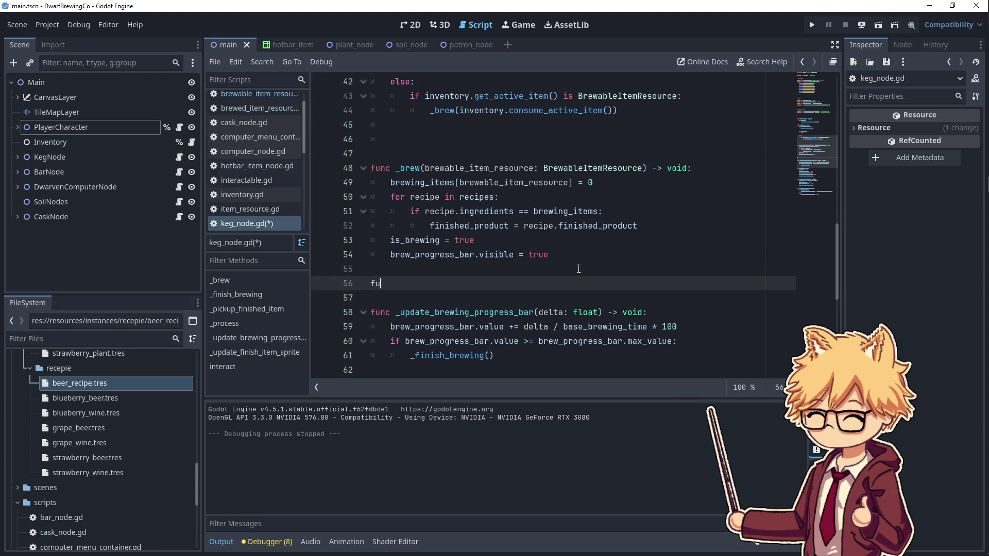
type("edient(brew)")
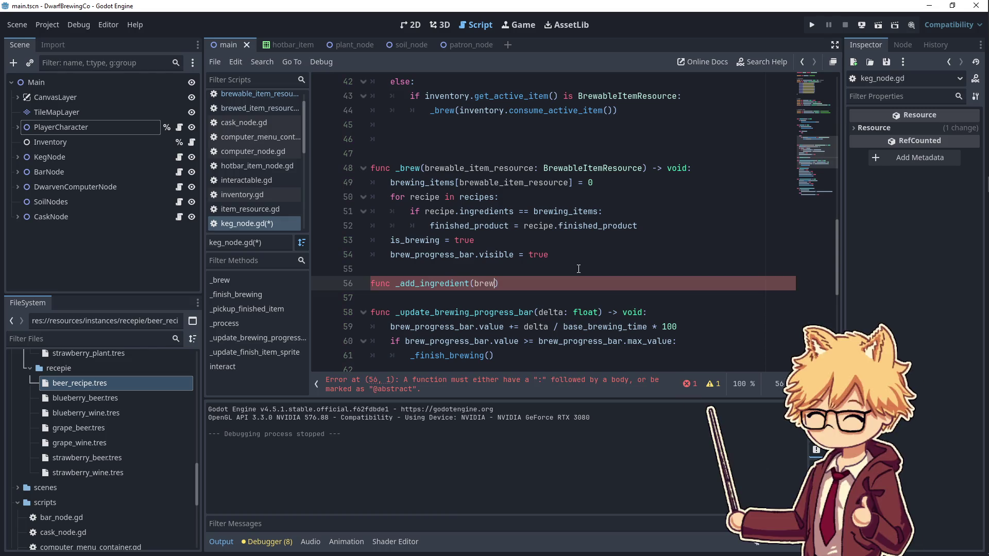
type("able_item_reso")
type("urce: Brew")
key("Return")
type(") -> voi")
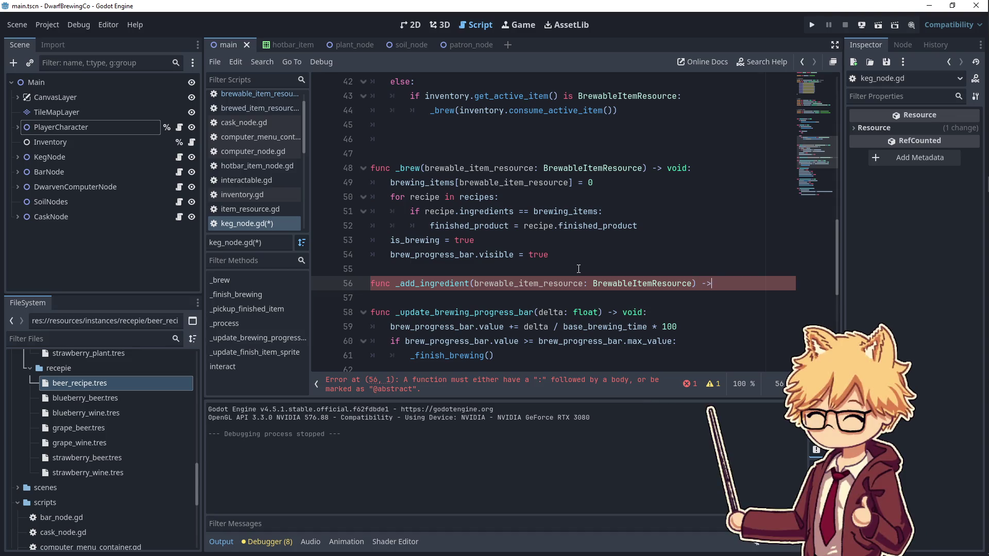
type("d:")
key("Return")
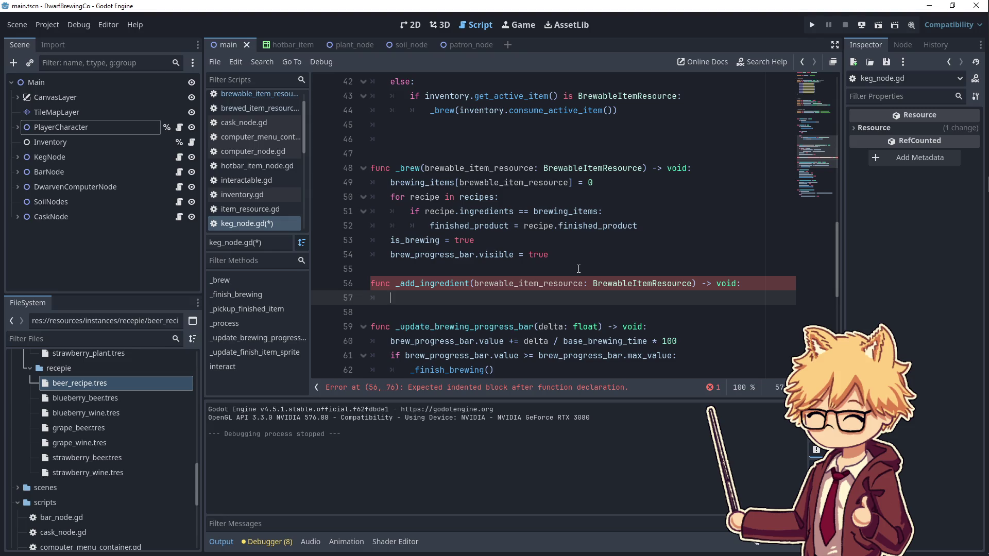
Write the body 'brewing_items[brewable_item_resource] = 0'
key("Down")
key("Return")
type("[brew")
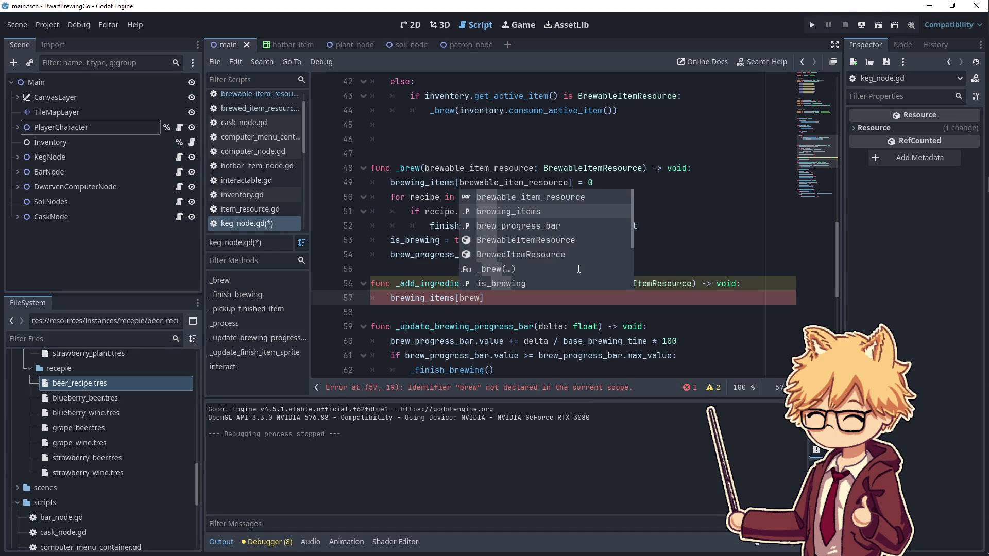
key("Return")
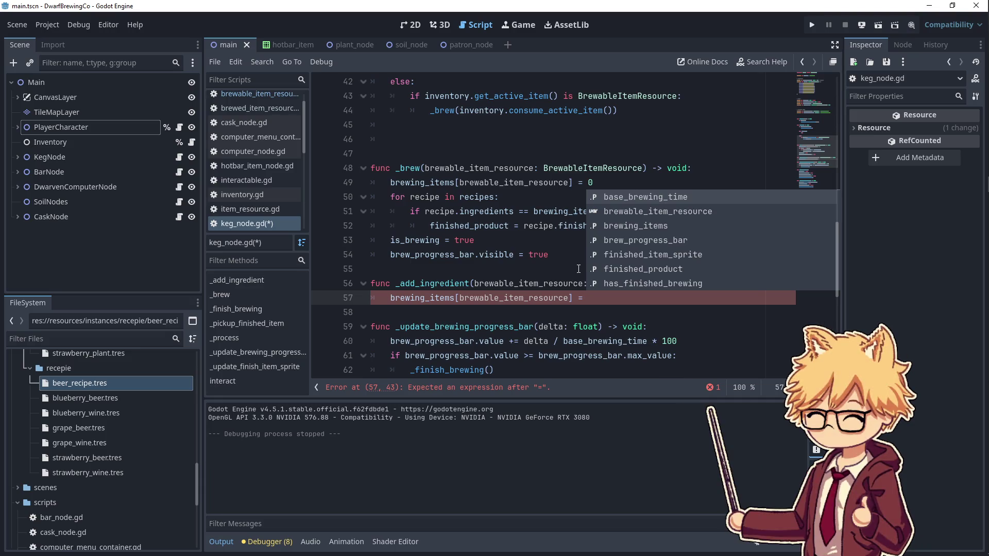
type("0")
key("Return")
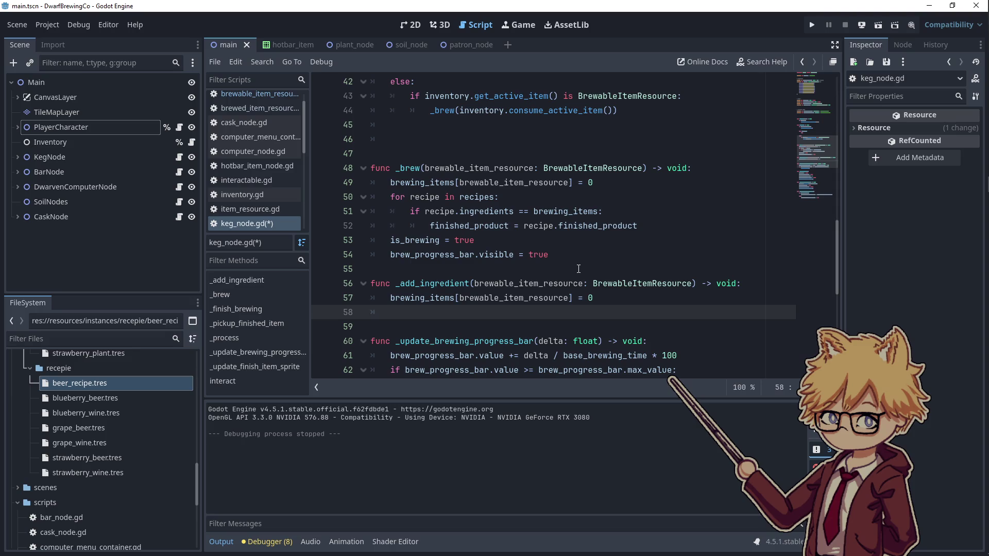
Begin a 'func can_add_ingredient(brewable_item_resource: Brew' declaration on a new line above _add_ingredient
scroll(515, 247, "up", 2)
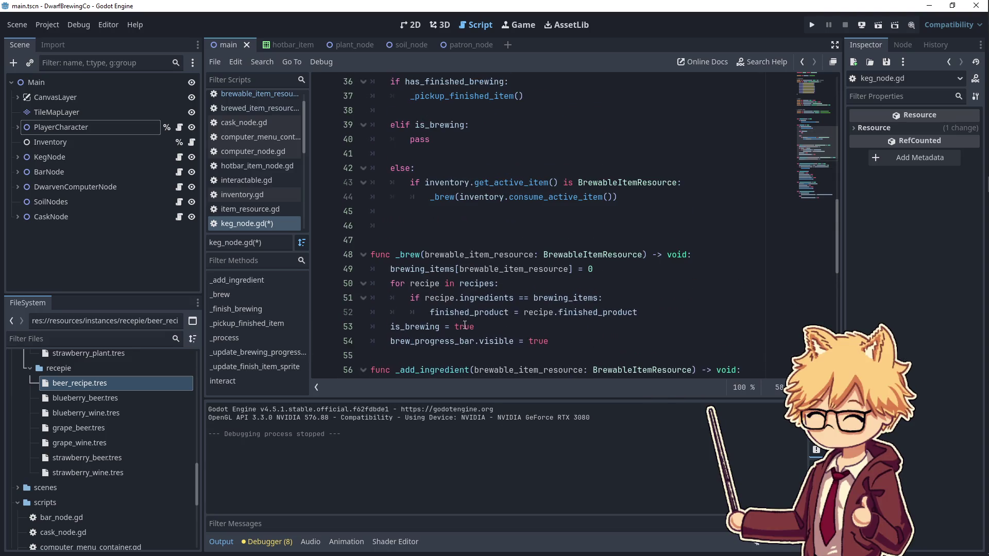
left_click(422, 221)
scroll(422, 221, "down", 3)
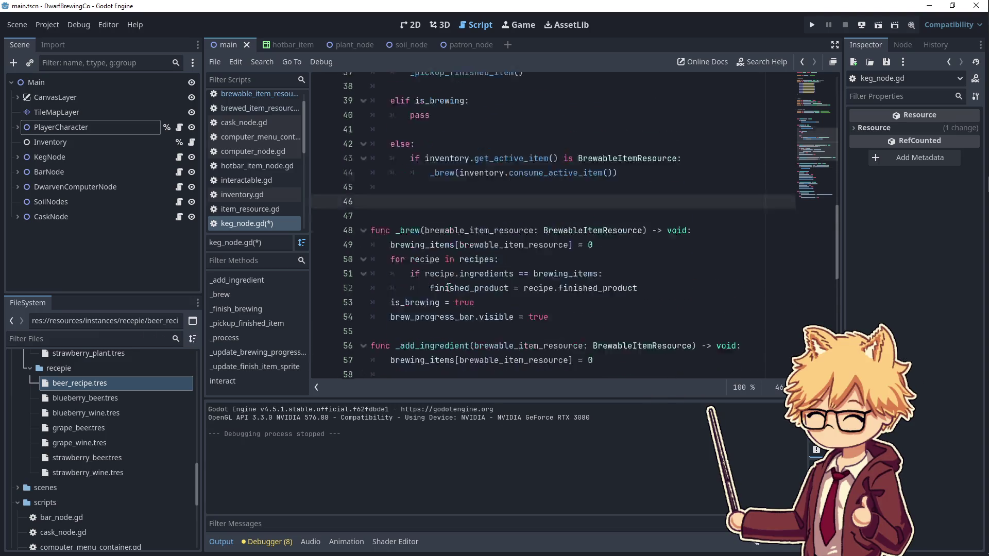
left_click(392, 230)
key("Return")
key("Return")
key("Up")
type("func can_add)")
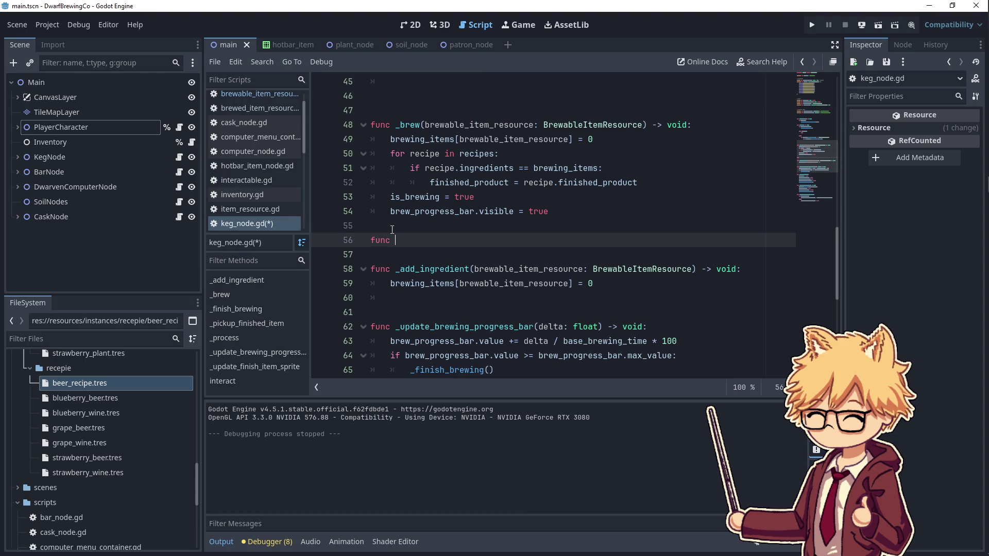
key("BackSpace")
type("_ingredient(brew")
type("able_item_resource: B")
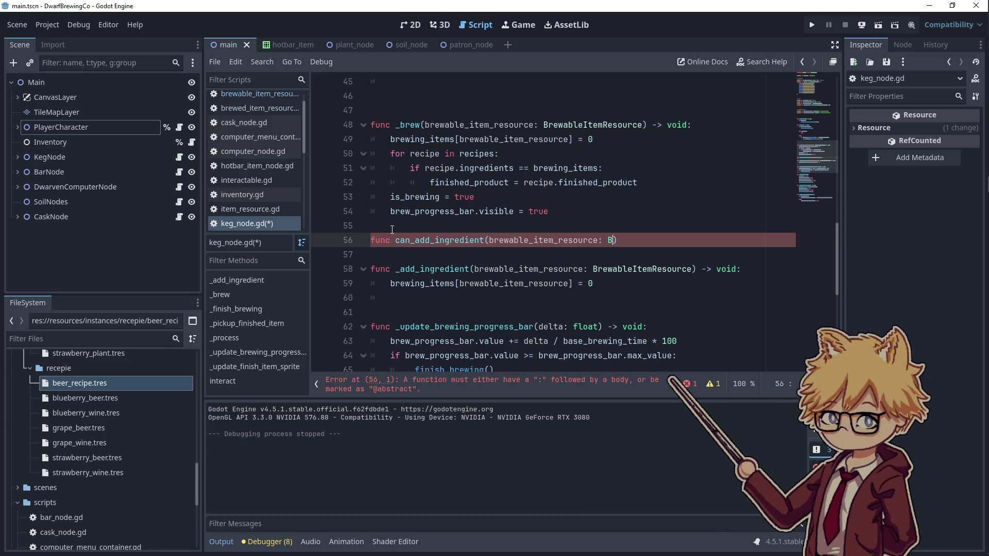
type("rew")
Rename the function to find_combined_recipe with a BrewableItemResource parameter and RecipeResource return type
key("Return")
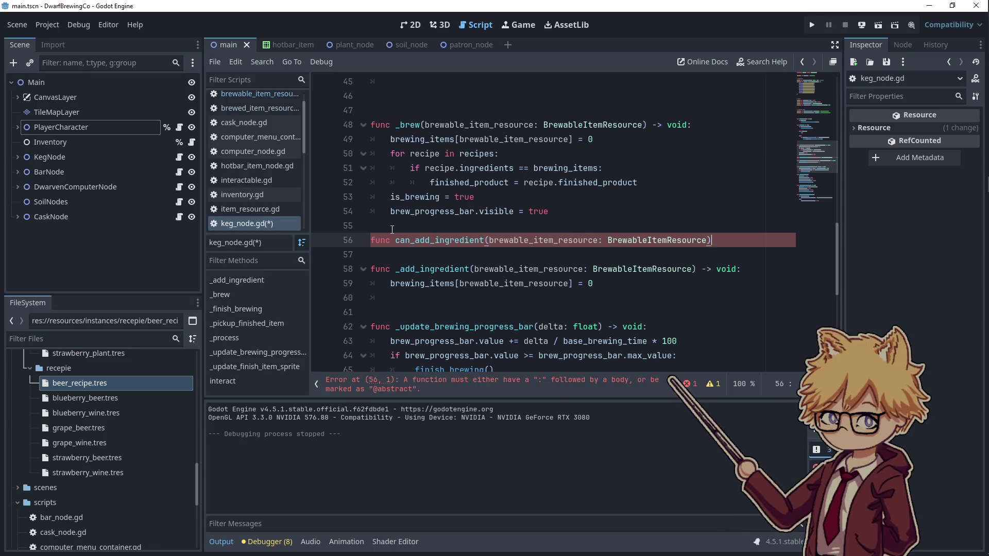
key("End")
type("-> b")
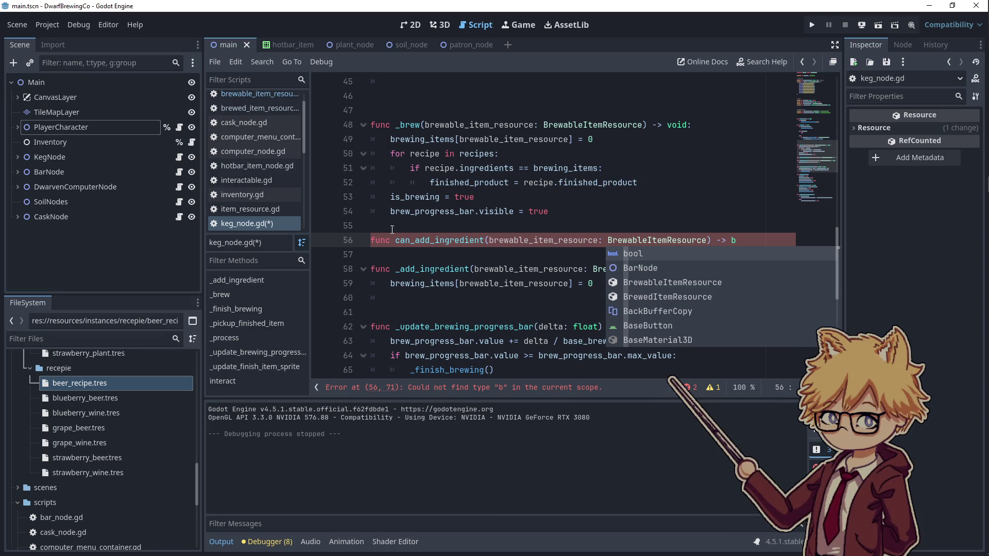
double_click(452, 240)
type("find_com")
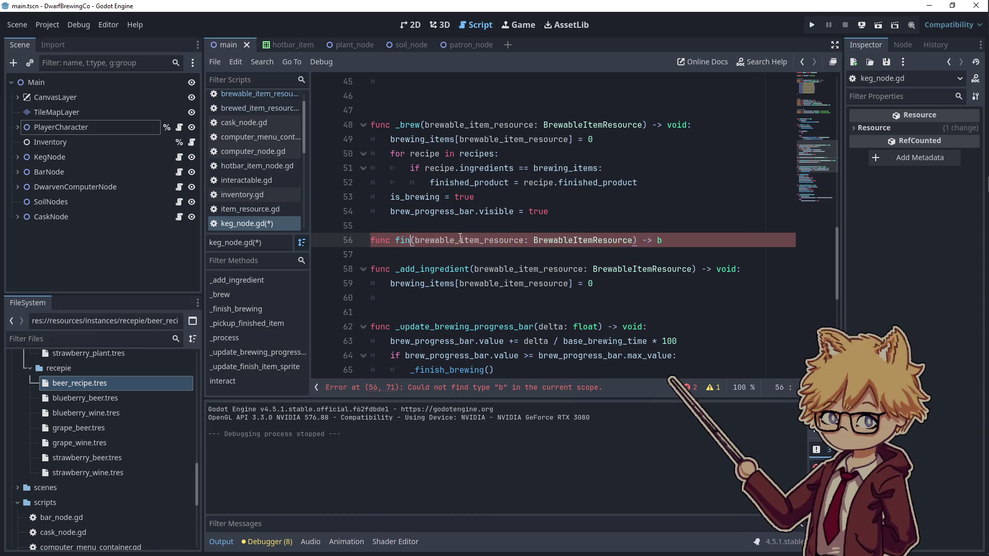
type("bined_")
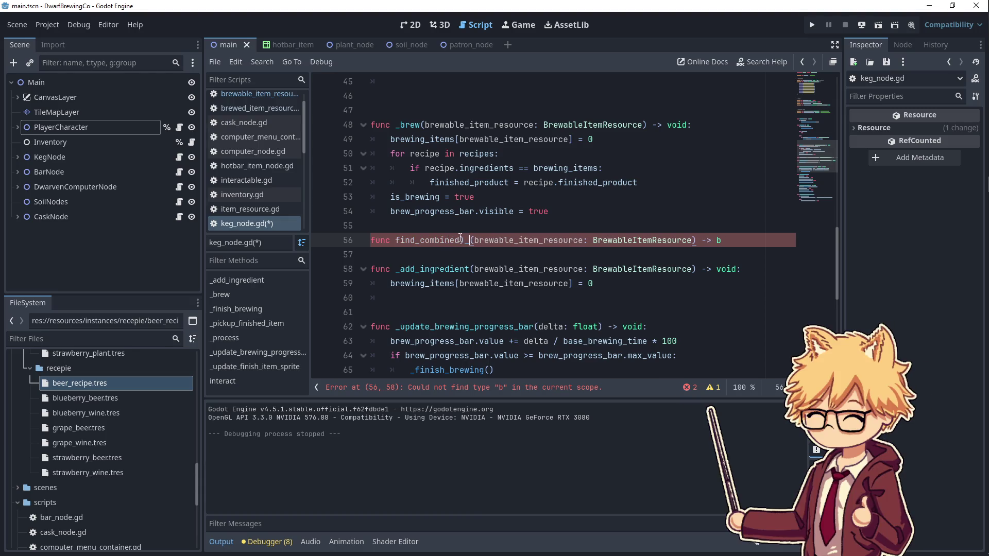
type("recipe")
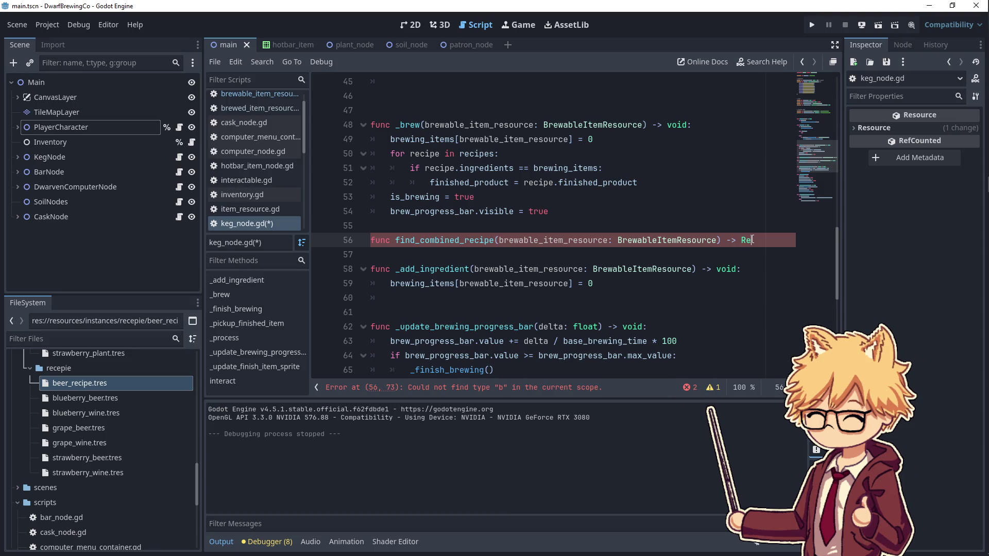
key("Return")
key("Return")
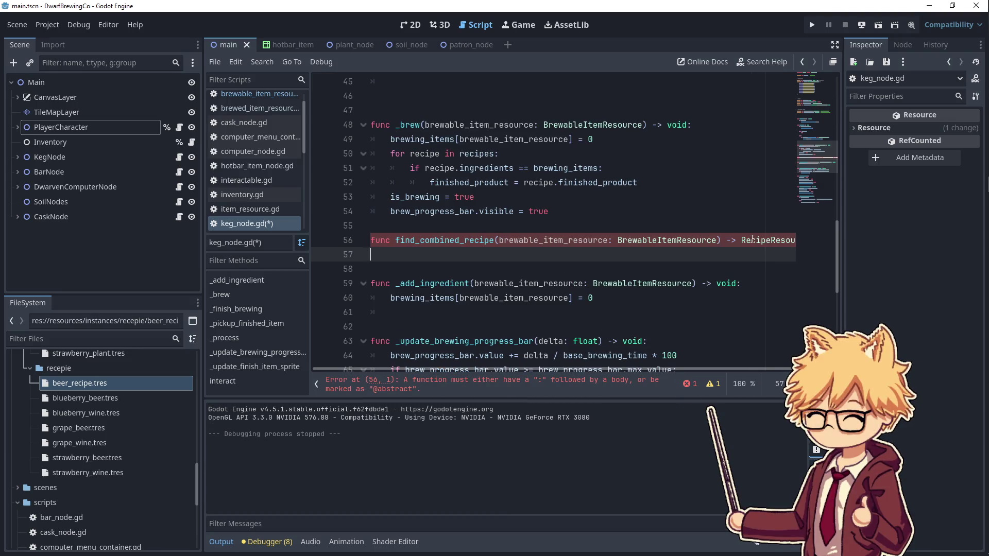
key("BackSpace")
type(":")
key("Return")
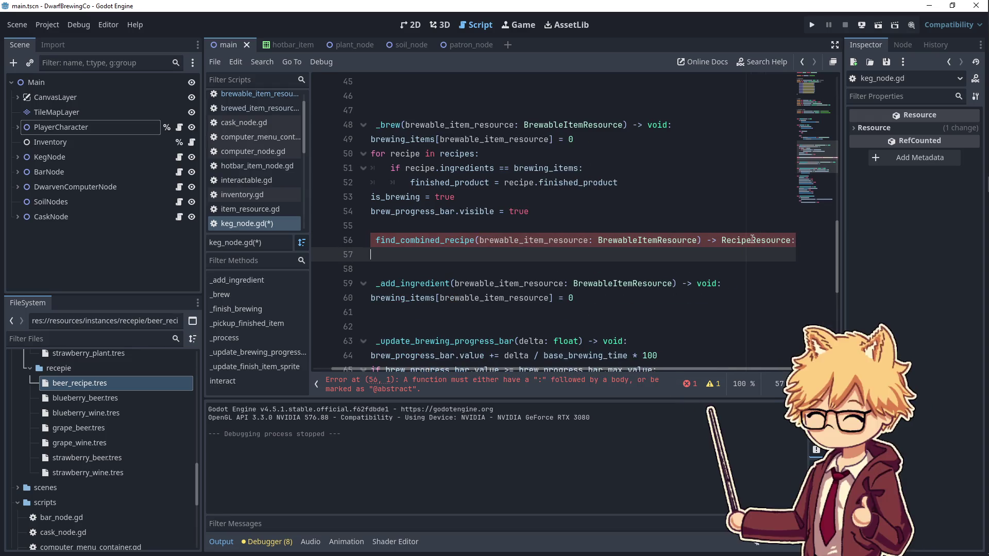
Write 'combined_ingredients = brewing_items' as the first line of its body
left_click_drag(546, 376, 482, 375)
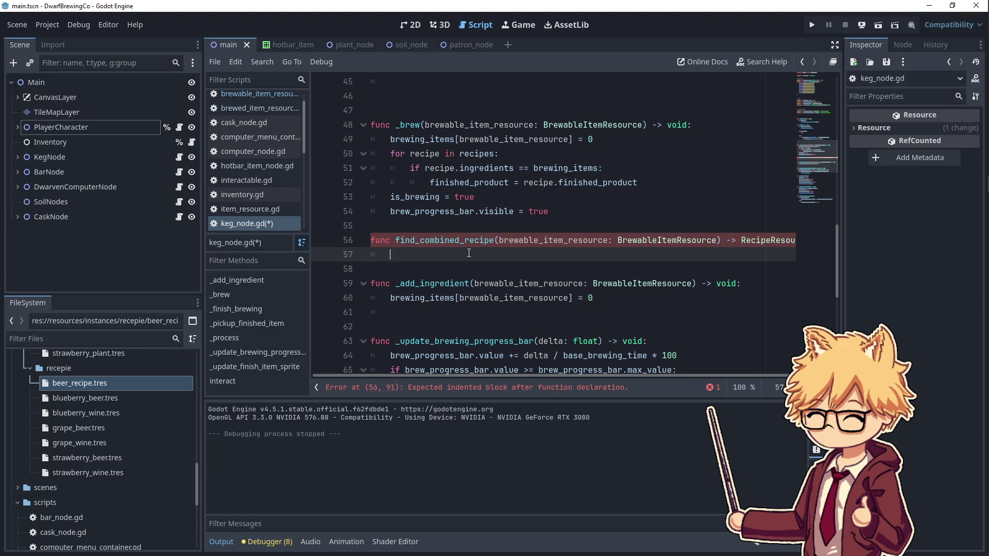
type("combined_ingredients = ")
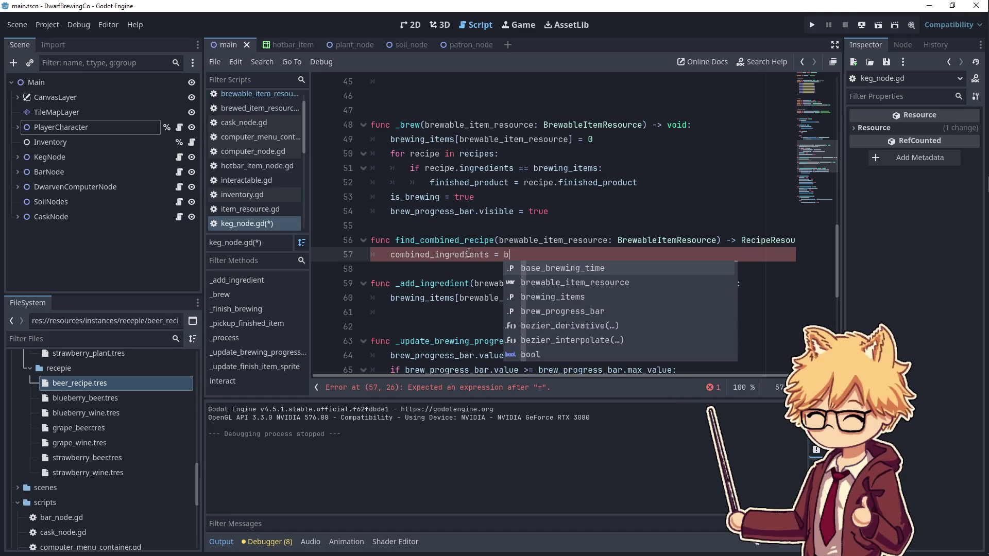
type("brew")
key("Down")
key("Return")
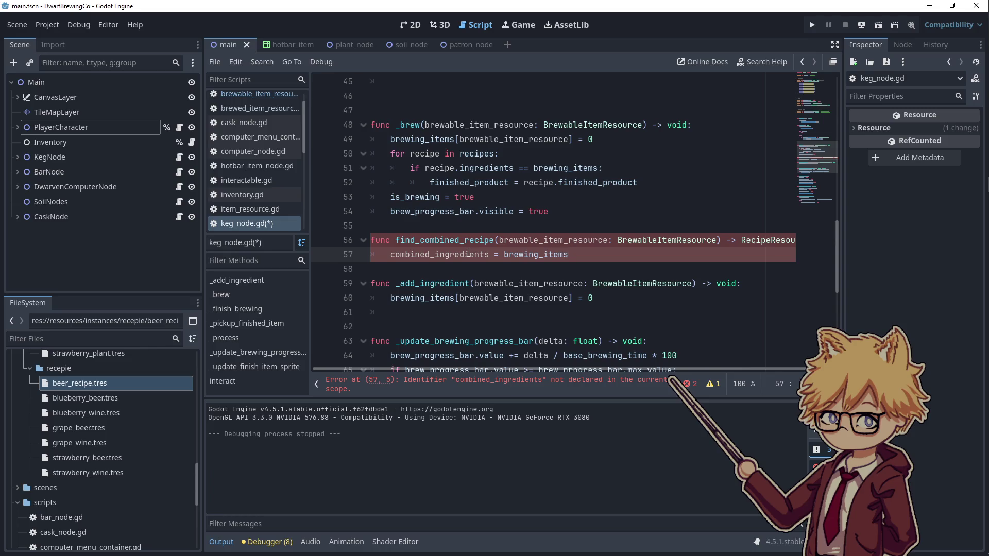
left_click(388, 254)
Declare combined_ingredients as 'var' typed Dictionary[BrewableItemResource, int]
type("var")
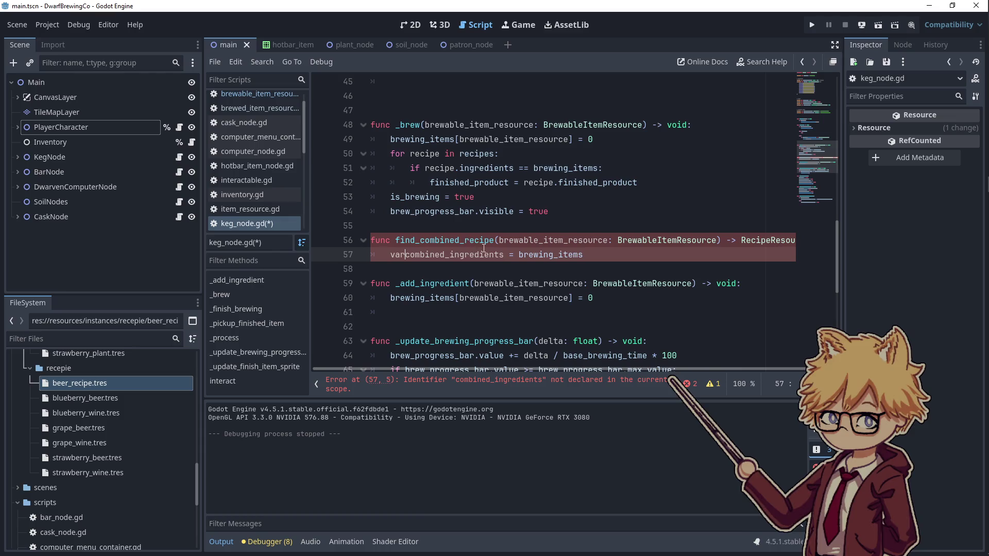
left_click(508, 255)
type(": Dictionary[")
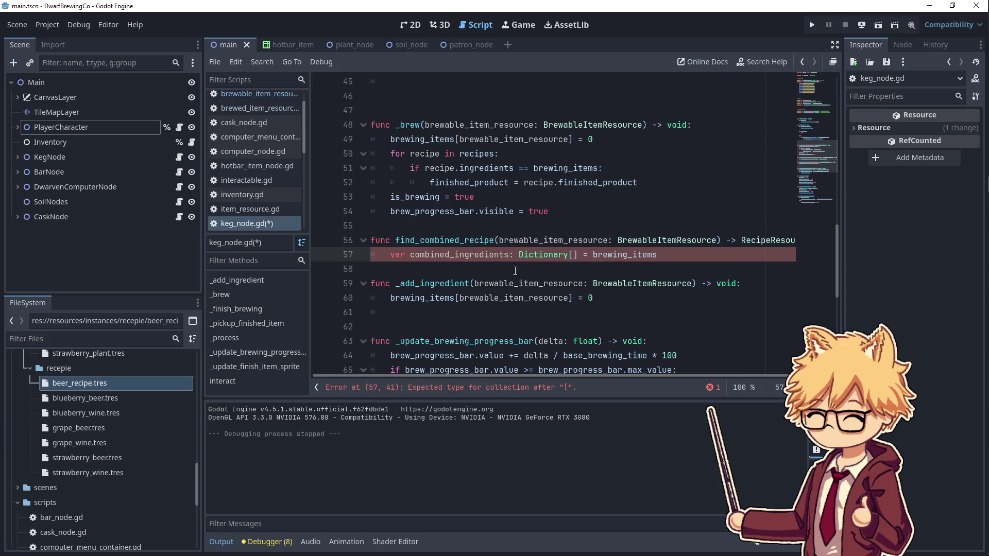
type("cop")
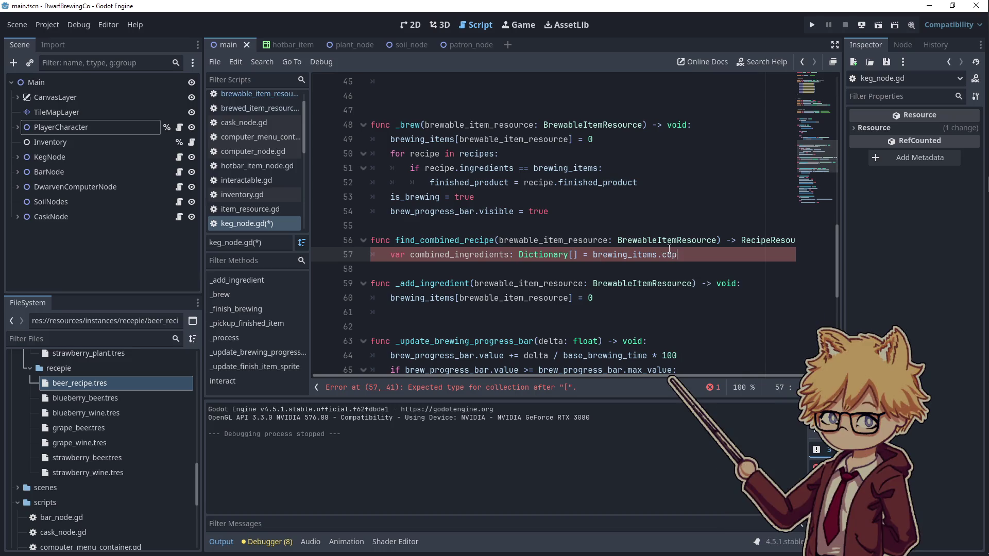
key("BackSpace")
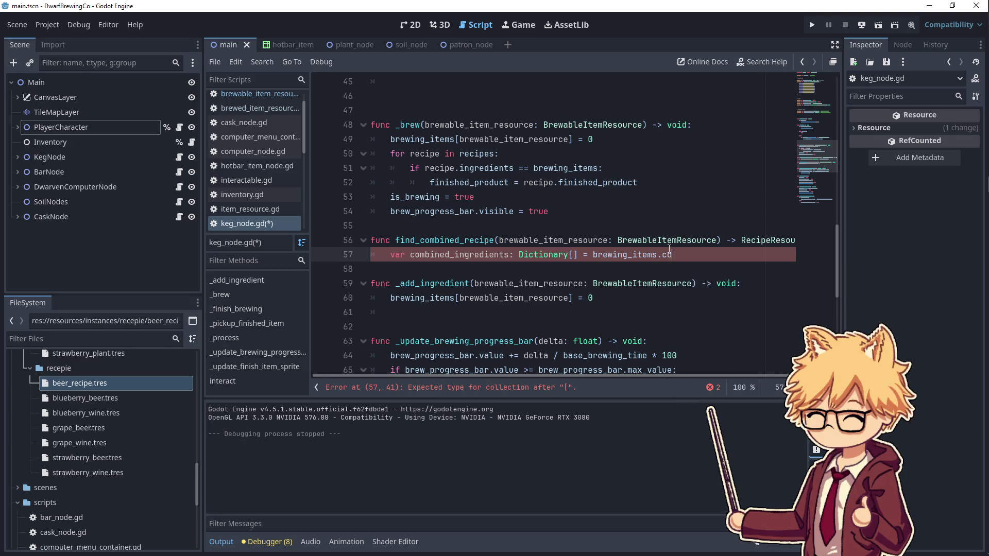
type("copy(")
left_click(573, 255)
type("Brew")
key("Return")
type(", int")
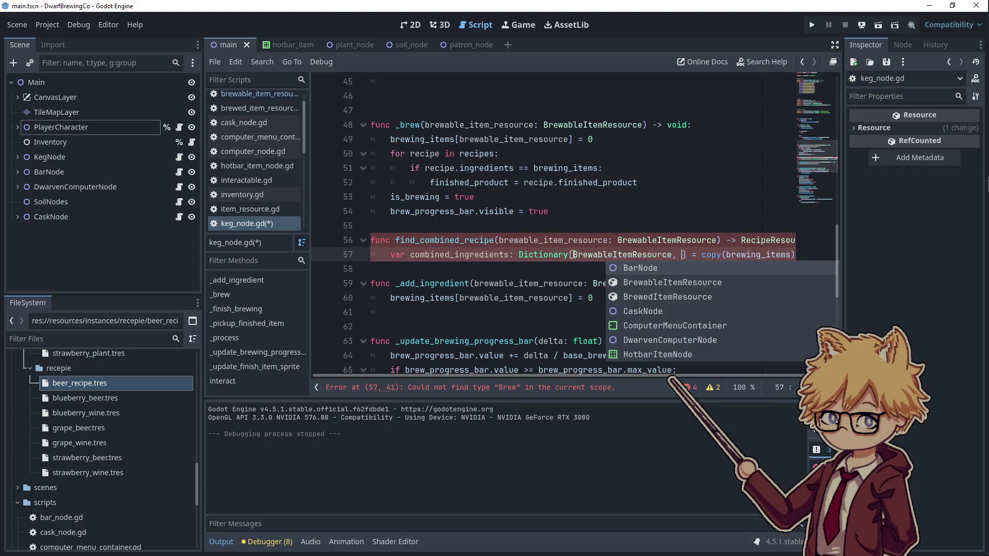
key("Escape")
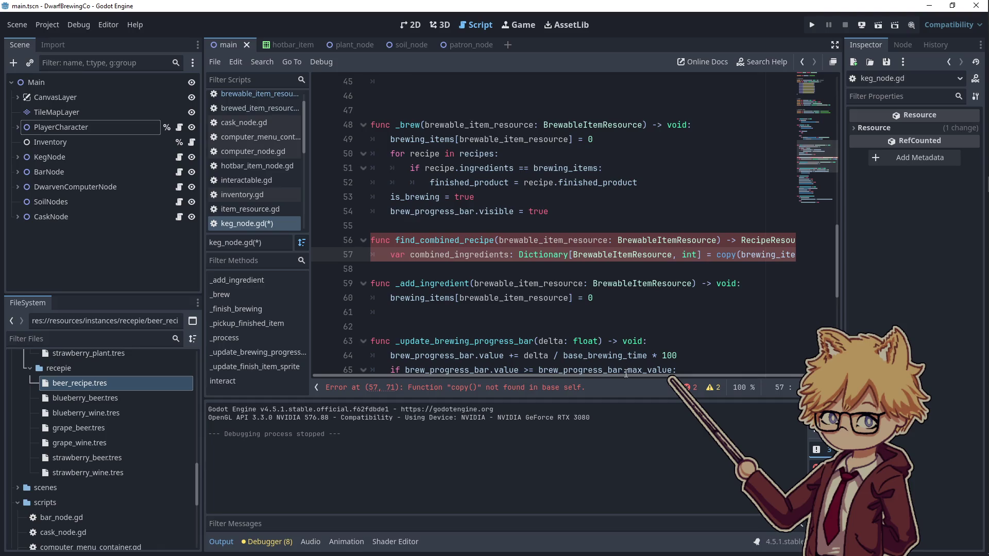
Replace the copy() call with brewing_items.duplicate()
scroll(625, 373, "right", 2)
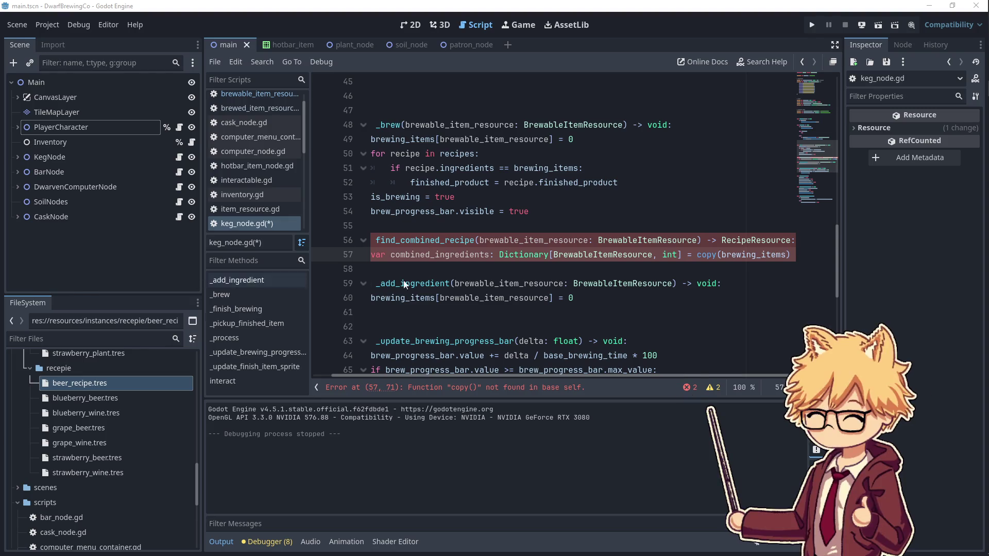
left_click(724, 254)
key("BackSpace")
key("BackSpace")
key("BackSpace")
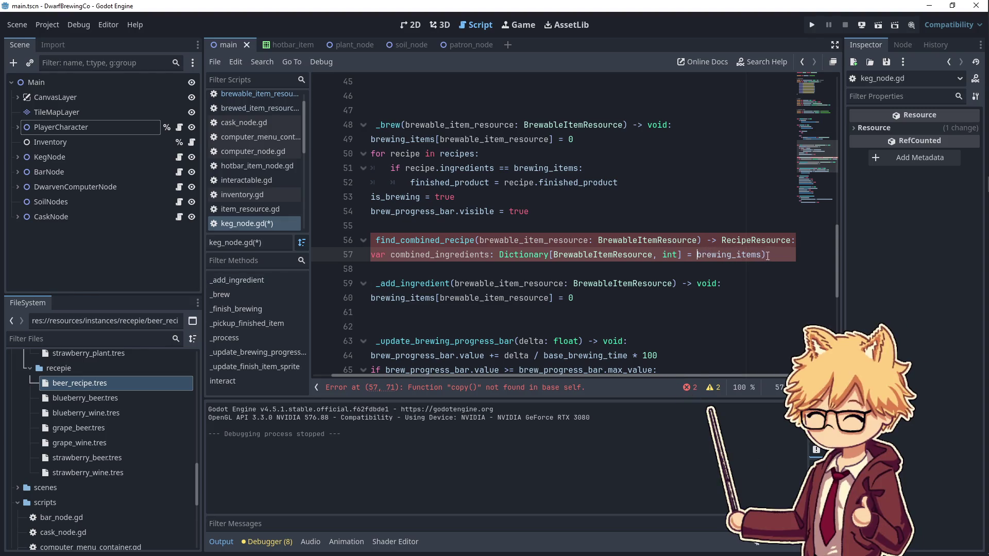
left_click(769, 255)
key("BackSpace")
type(".dup")
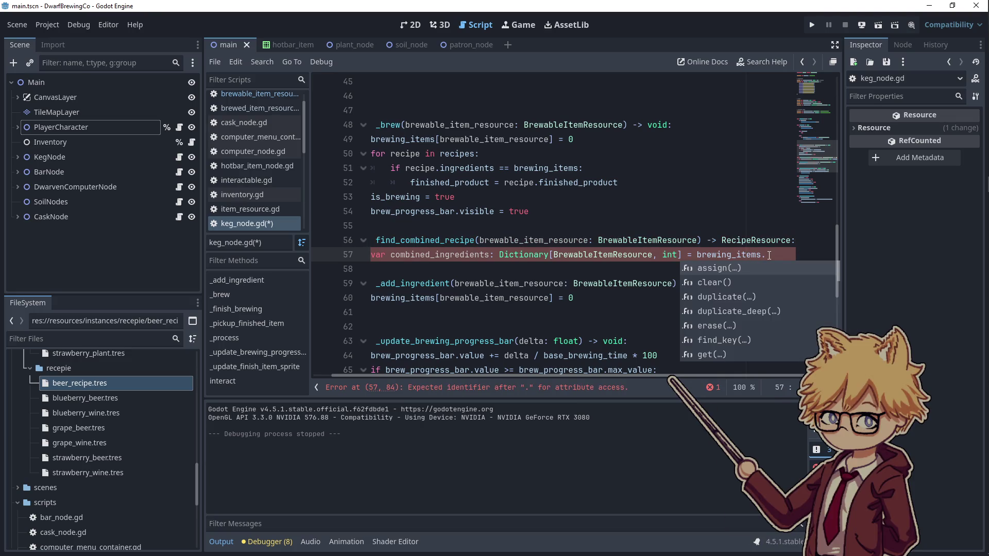
key("Return")
Add an indented new line after combined_ingredients inside find_combined_recipe
left_click(584, 307)
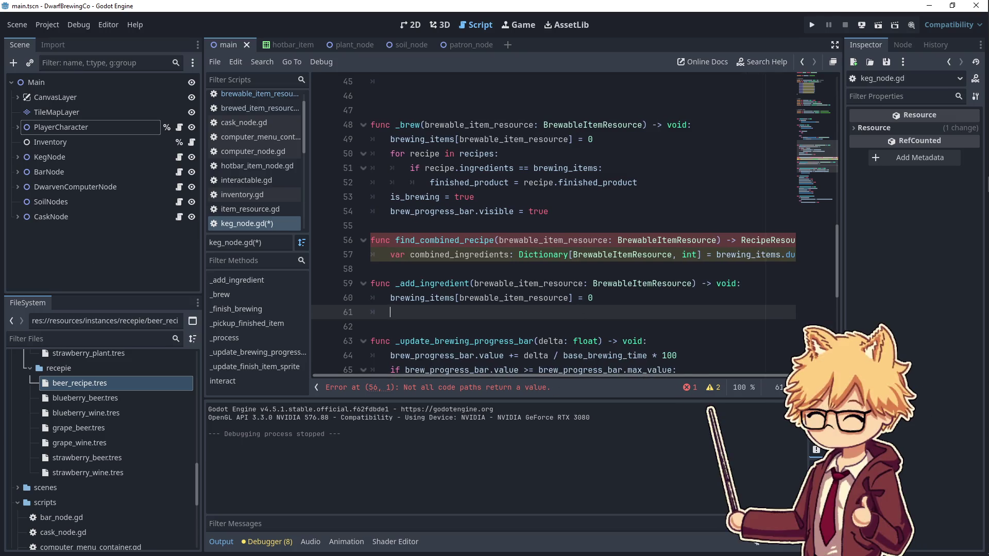
left_click(432, 268)
key("Return")
key("Up")
key("Tab")
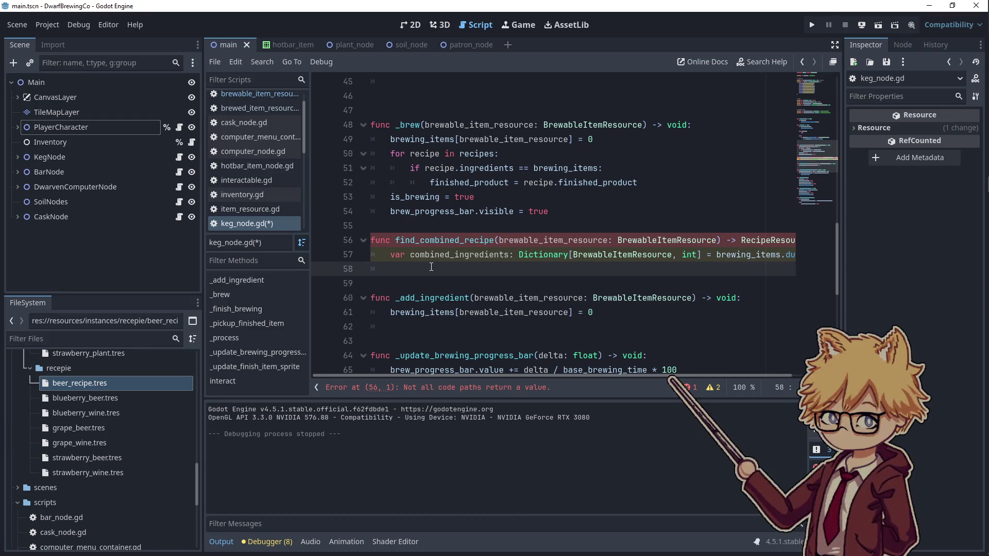
Rename the parameter to new_ingredient and set combined_ingredients[new_ingredient] = 0
type("bo")
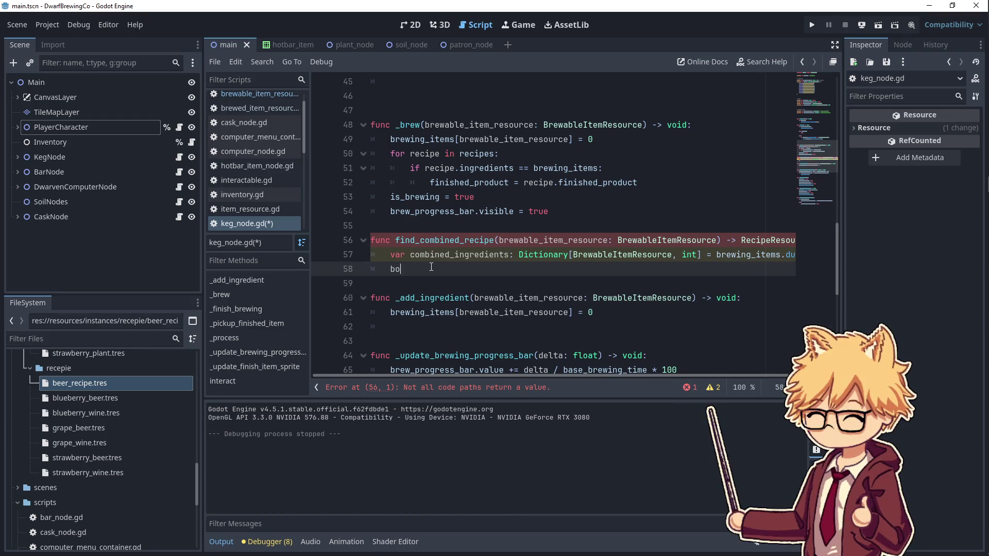
key("Return")
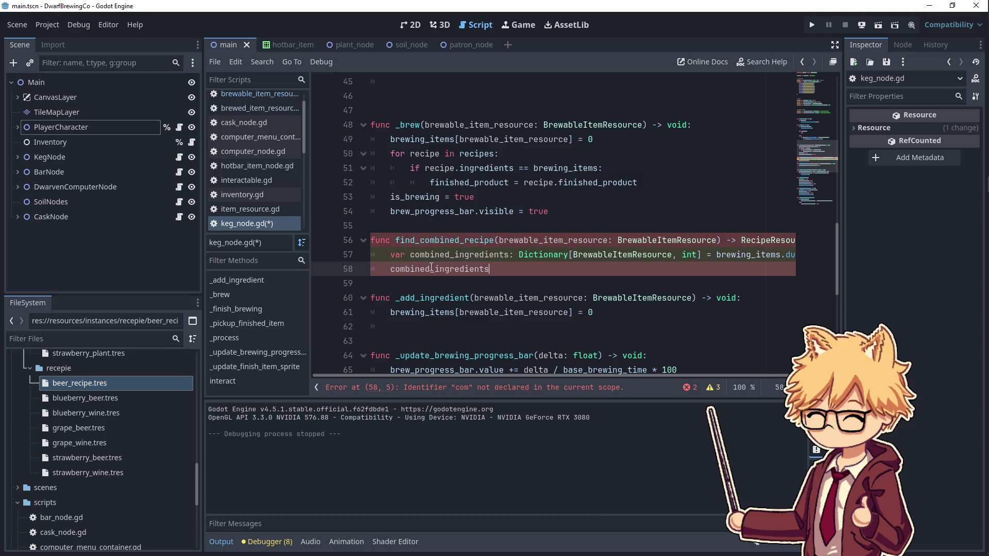
type("[brew")
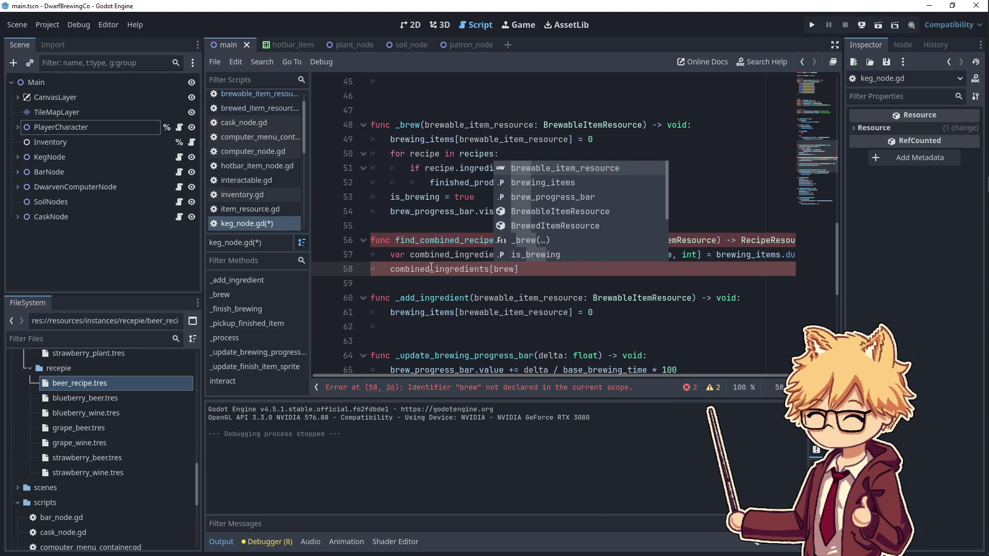
key("Return")
type("] = 0")
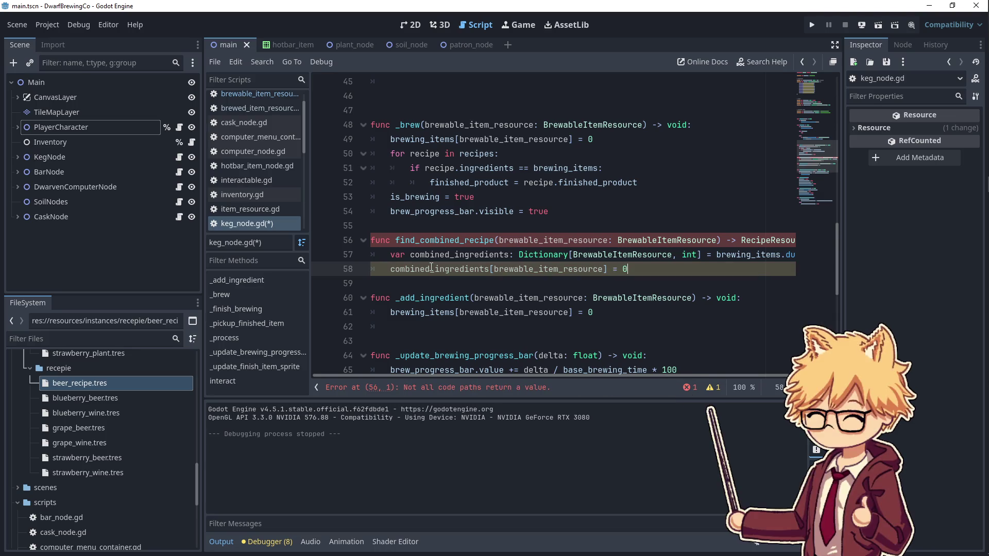
double_click(524, 241)
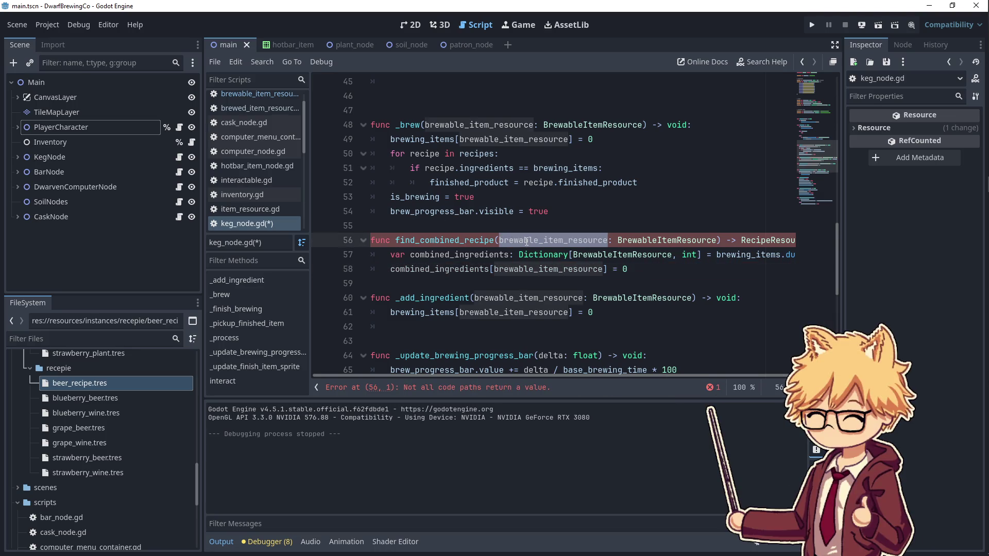
type("new_ingredient")
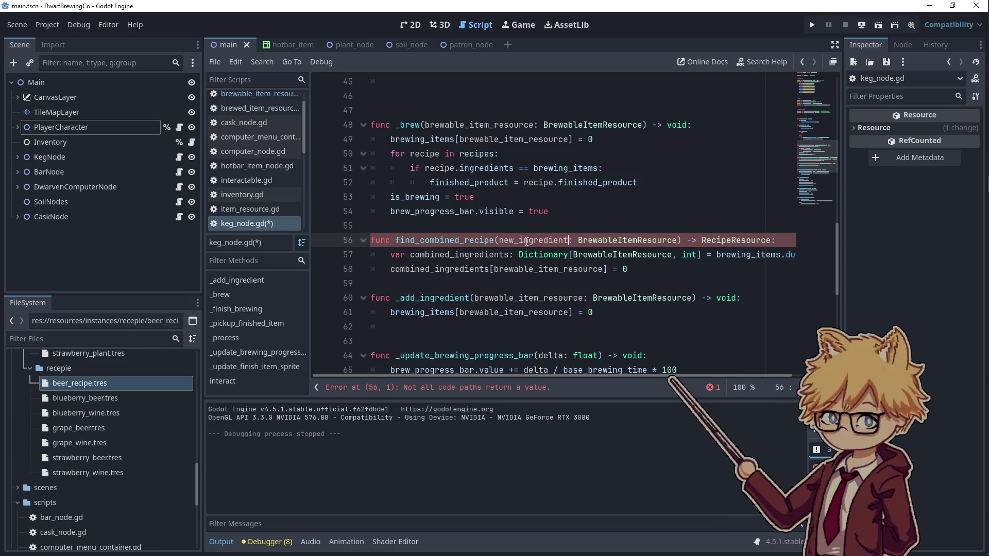
double_click(527, 241)
key("ctrl+c")
double_click(546, 269)
key("ctrl+v")
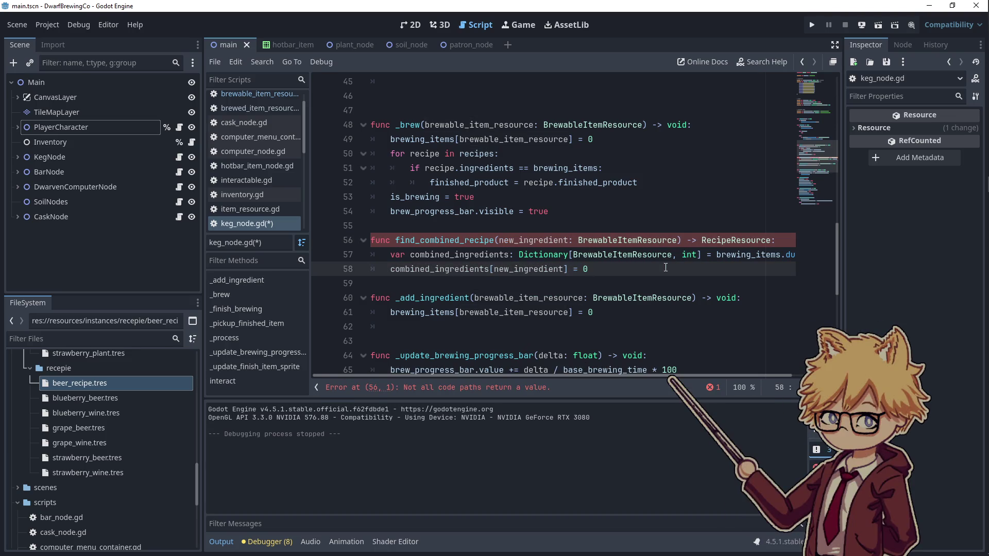
Add a loop 'for recipe: RecipeResource in recipes:' on the next line
key("Return")
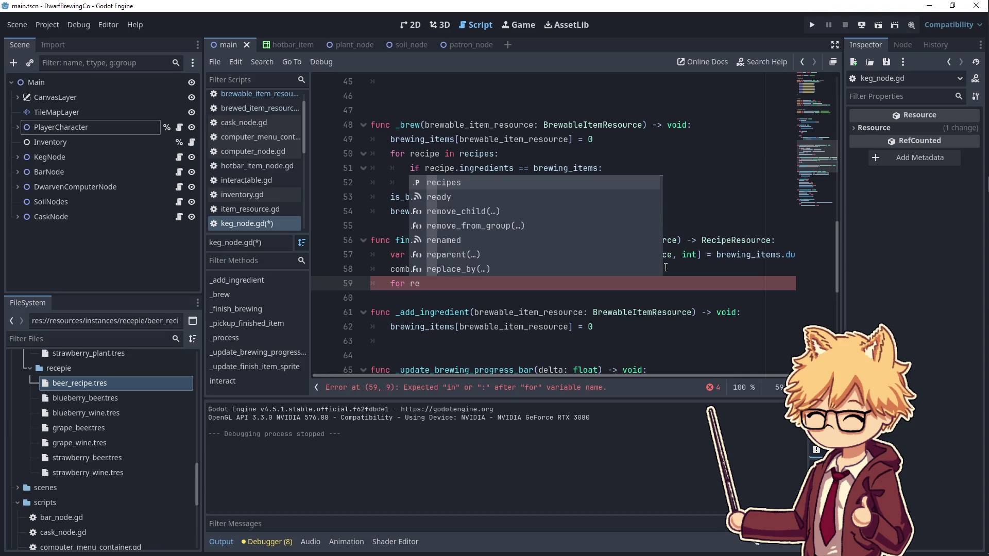
type("cipe: Re")
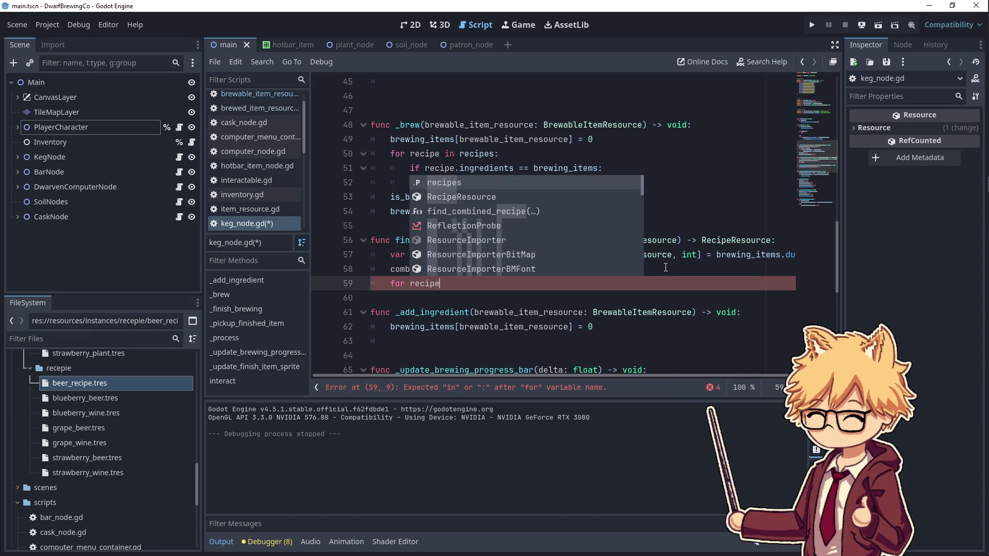
key("Return")
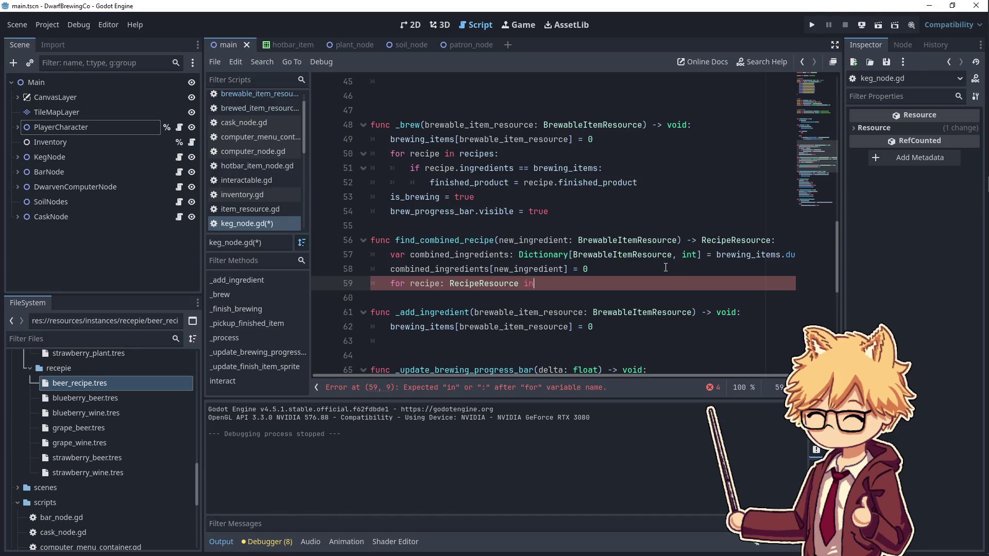
type("ci")
key("Return")
type(":")
key("Return")
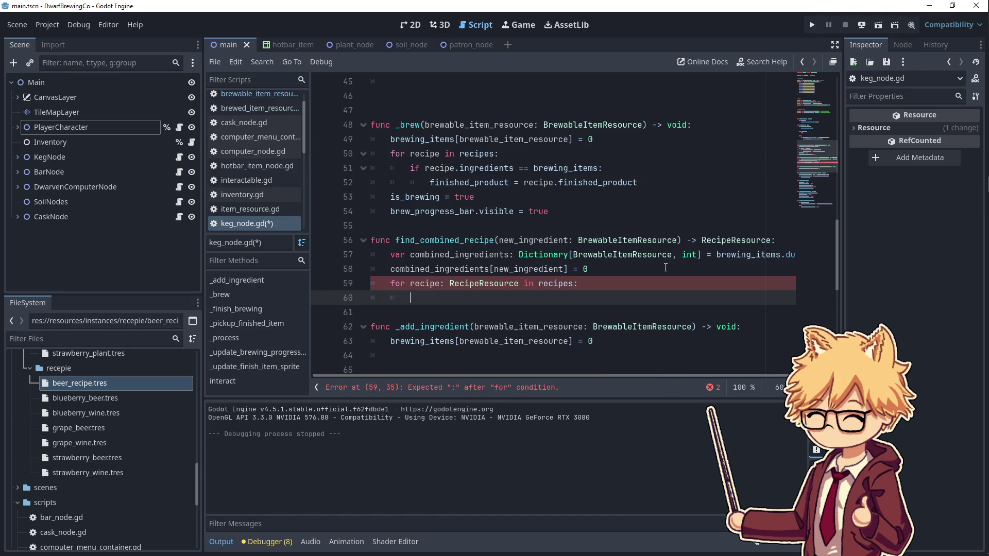
Inside the loop, check 'if combined_ingredients == recipe.ingredients:'
type("if rec")
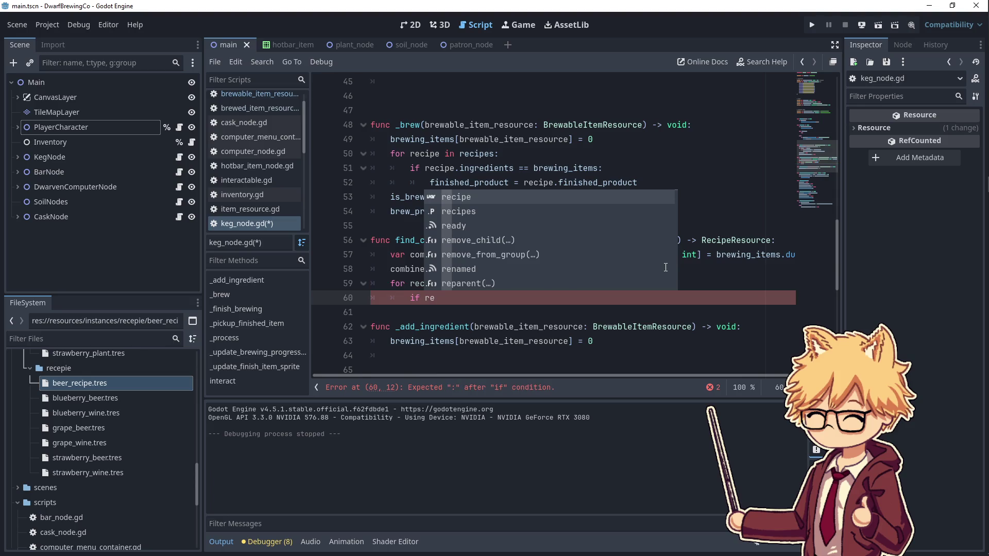
key("Return")
type(".in")
key("Return")
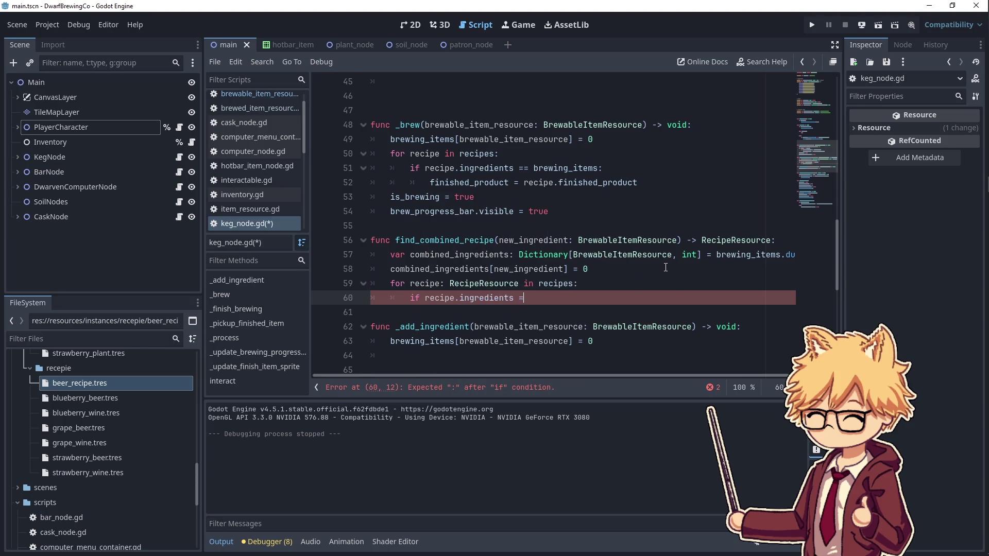
type("co")
key("Return")
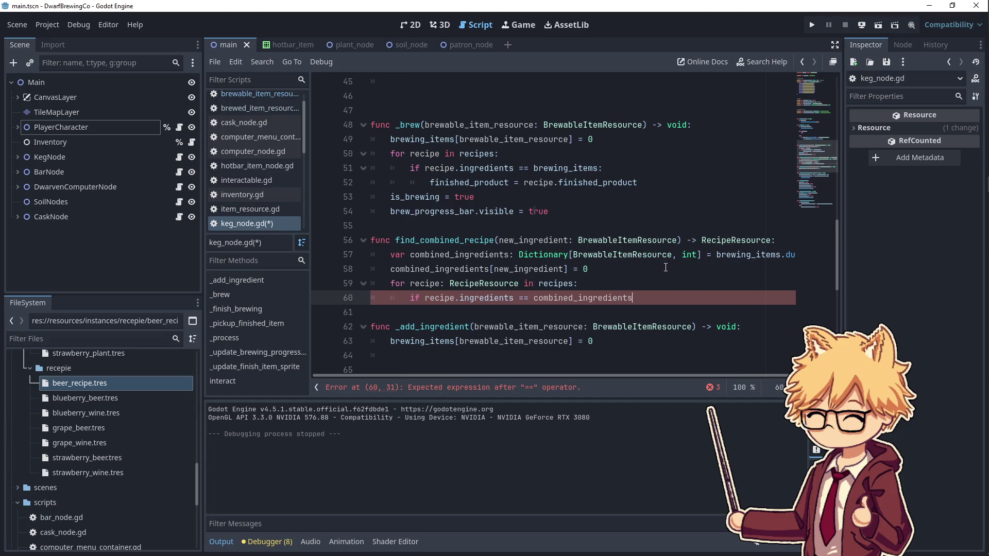
double_click(583, 298)
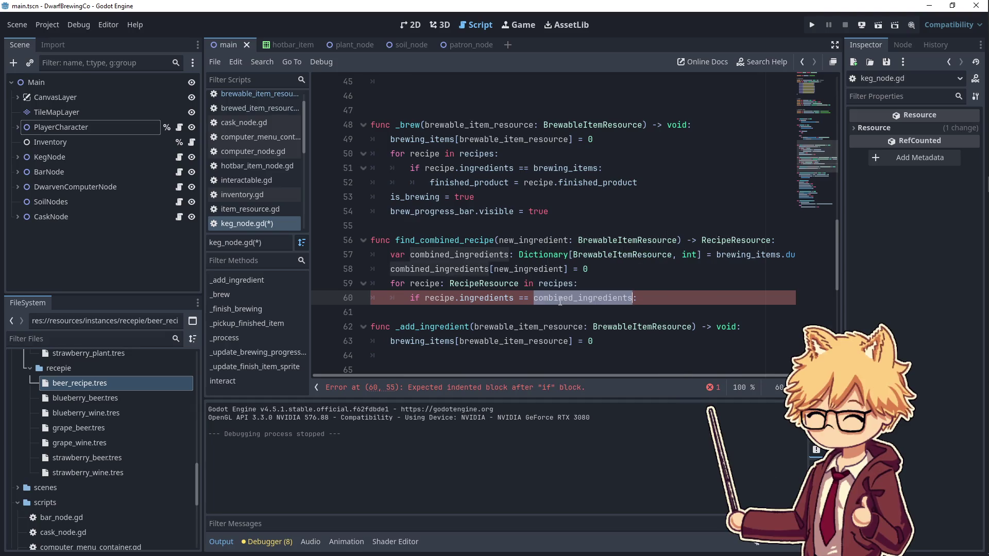
left_click_drag(582, 298, 422, 298)
type("==")
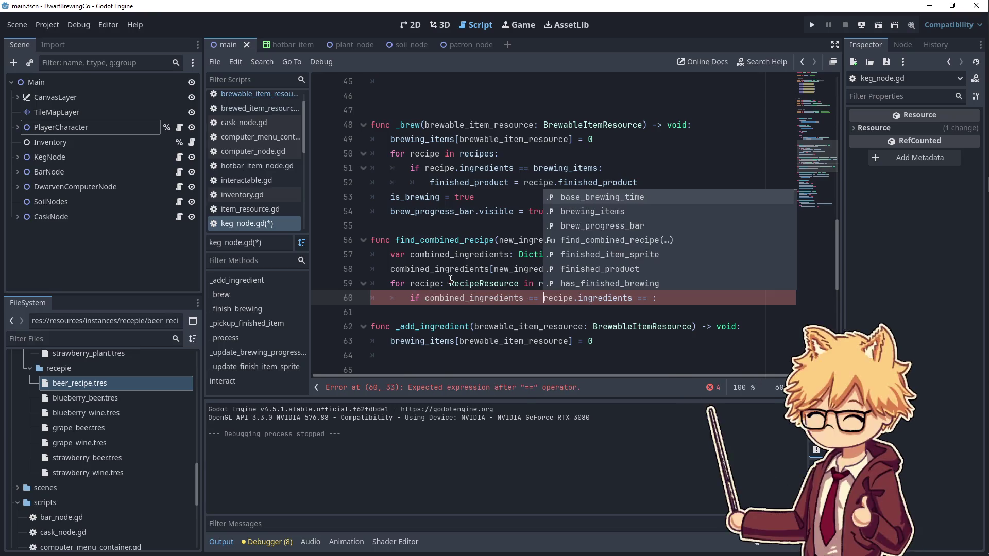
left_click(655, 298)
key("BackSpace")
key("BackSpace")
key("BackSpace")
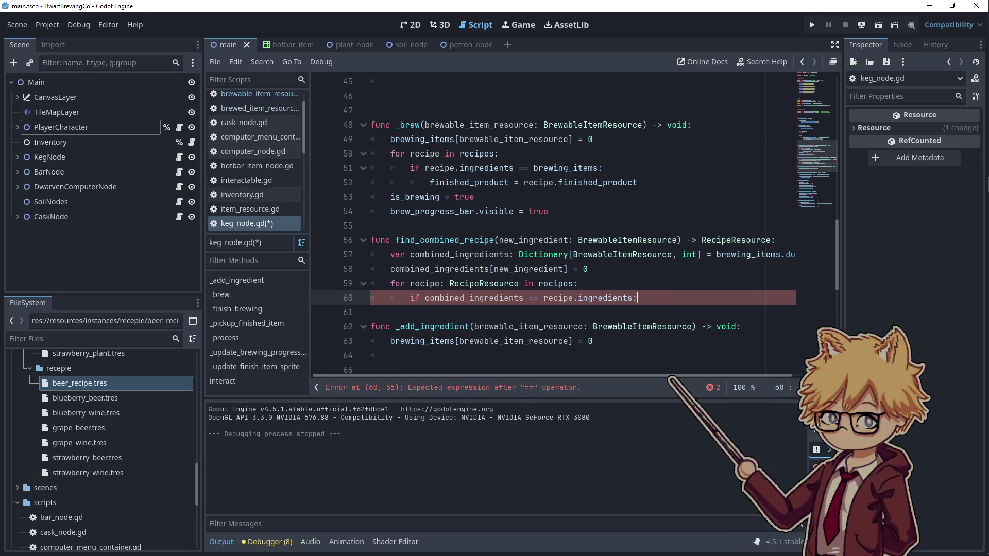
type(":")
key("Return")
Return the matching recipe and begin an else branch
type("eturn ")
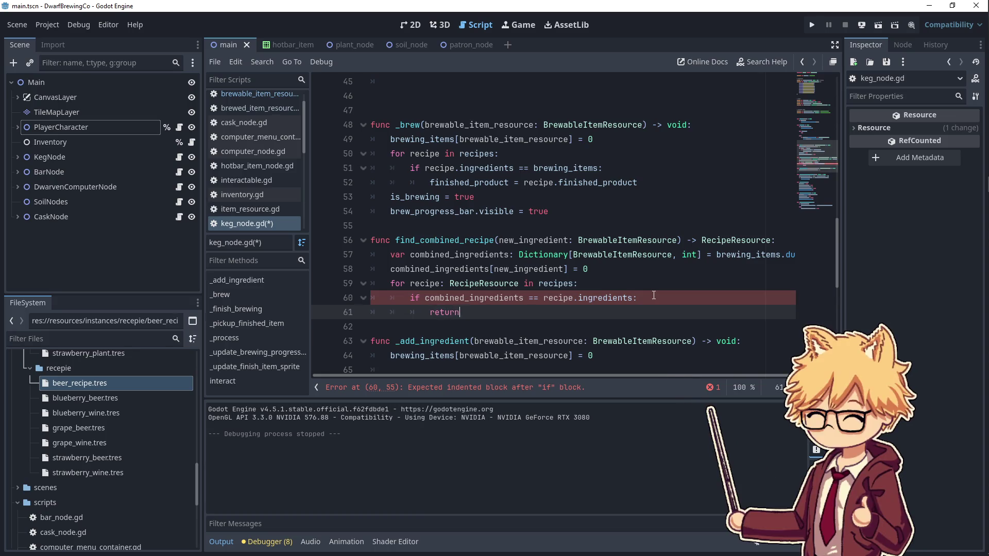
type("re")
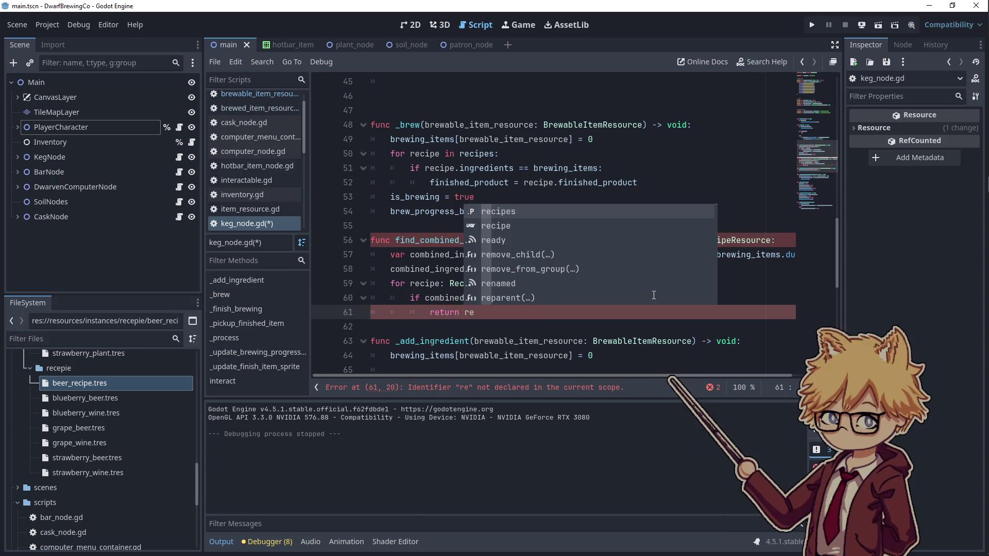
key("Return")
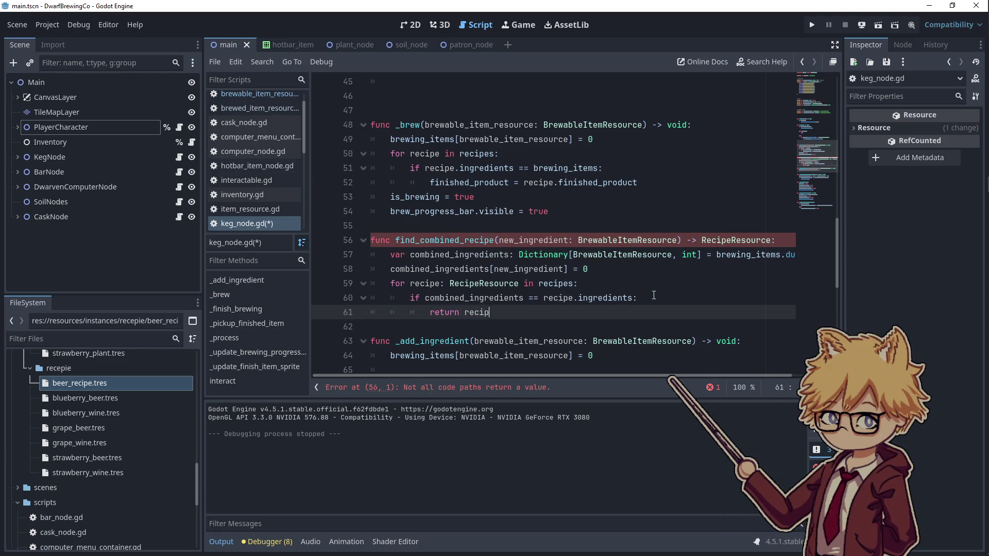
type("e")
key("Return")
type("else:")
key("Return")
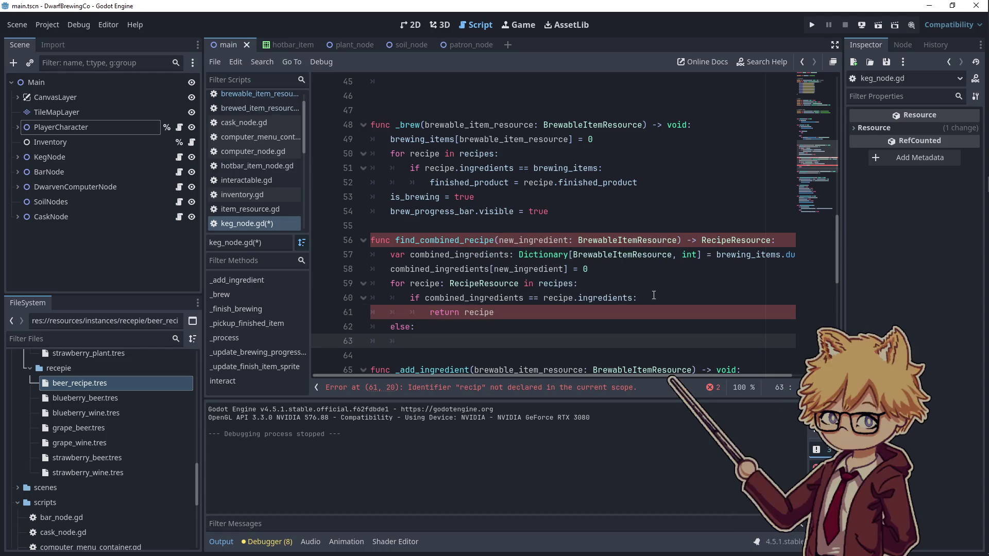
Replace the else with 'return null' and save keg_node.gd
key("BackSpace")
key("BackSpace")
key("BackSpace")
type("return null")
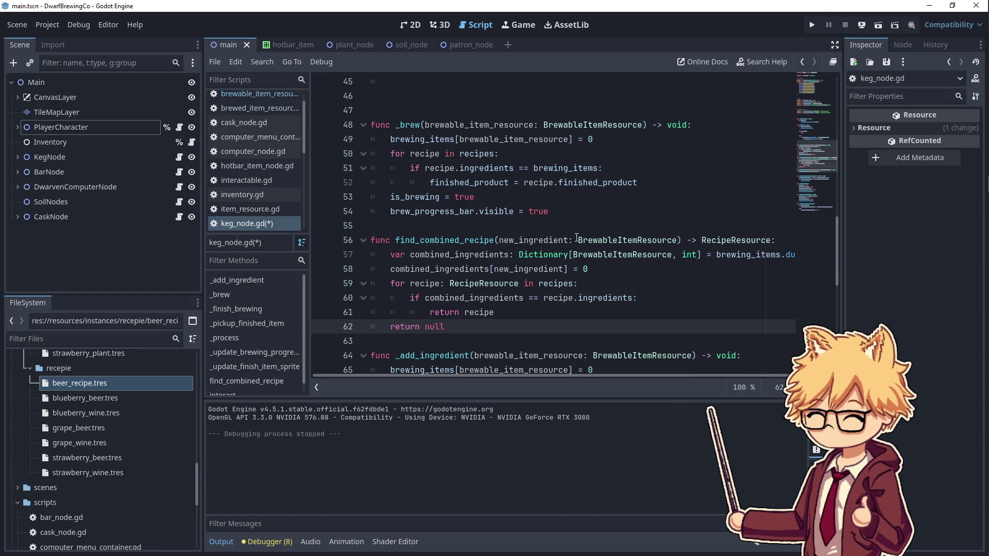
key("ctrl+s")
Select the pass placeholder on line 40 and start typing a combined variable
left_click(504, 197)
scroll(504, 198, "up", 1)
scroll(504, 198, "down", 2)
left_click(447, 185)
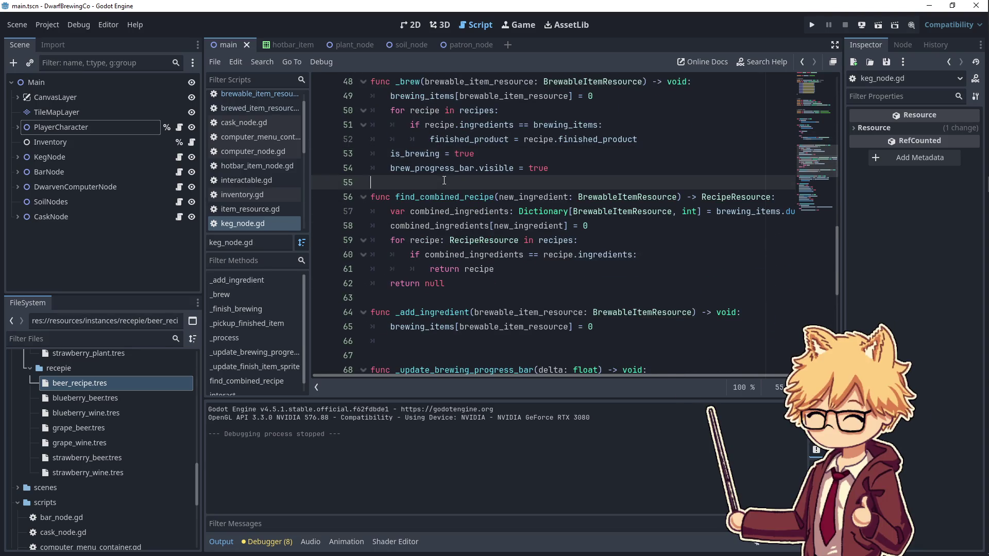
scroll(429, 255, "up", 5)
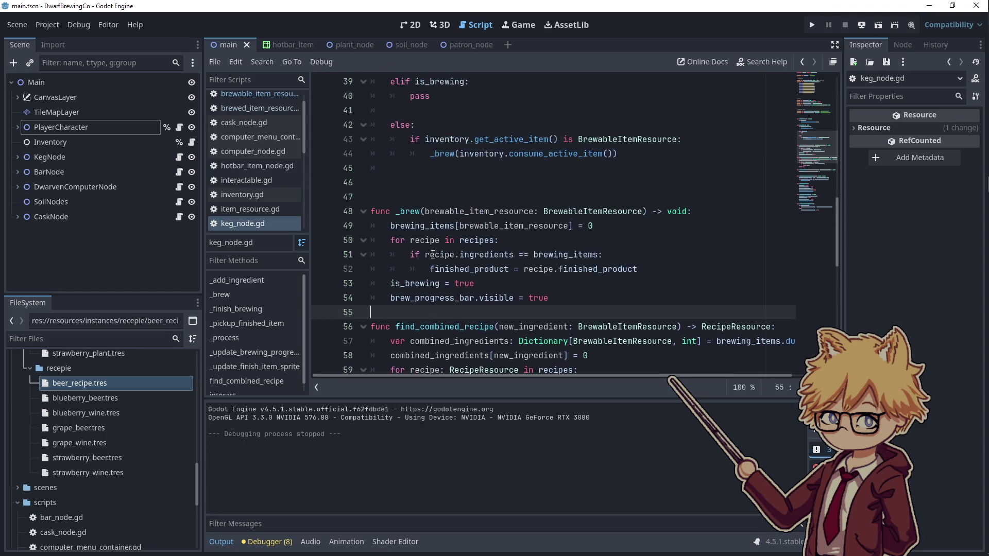
double_click(430, 191)
scroll(429, 192, "down", 3)
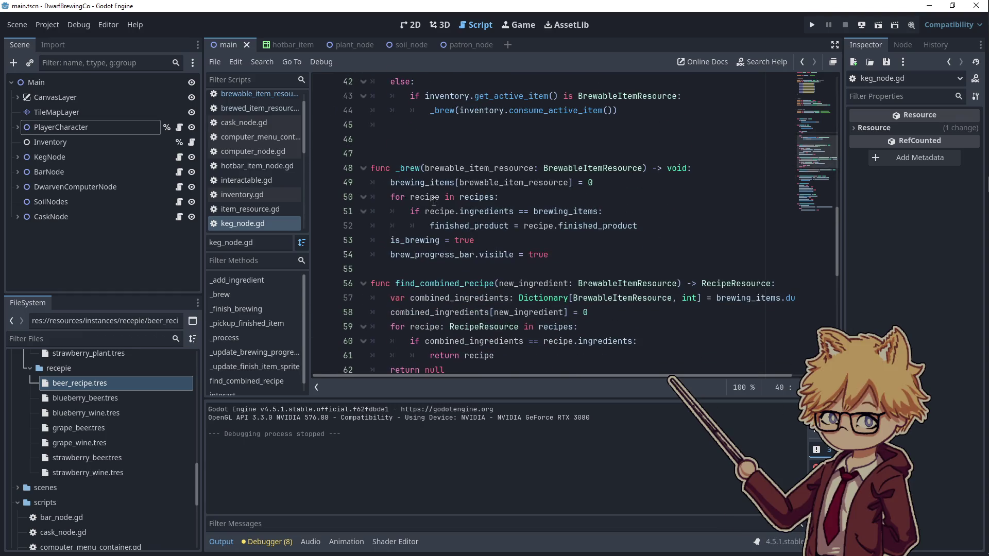
type("i")
key("BackSpace")
key("BackSpace")
key("BackSpace")
type("combin")
key("BackSpace")
key("BackSpace")
key("BackSpace")
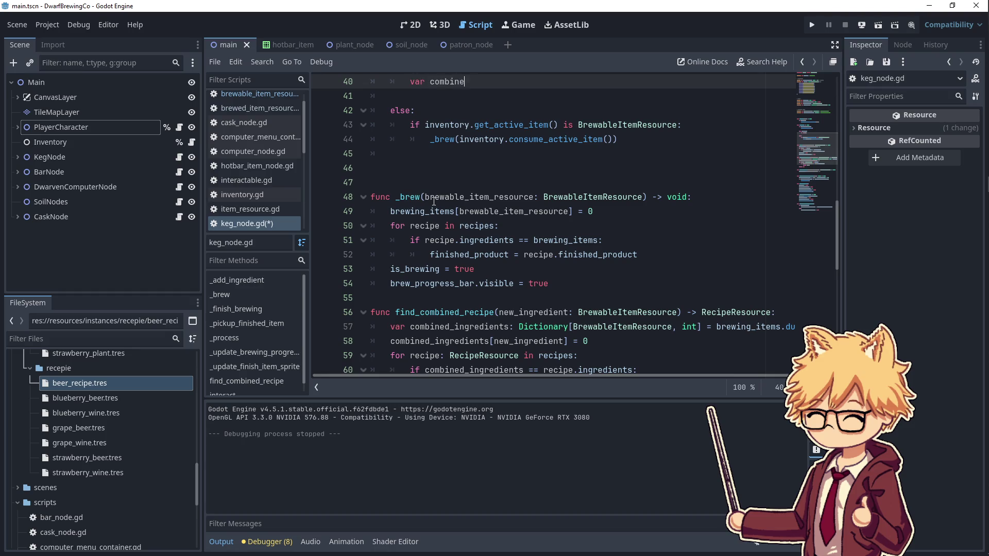
Store find_combined_recipe(inventory.get_active_item()) in combined_recipe on line 40
type("find")
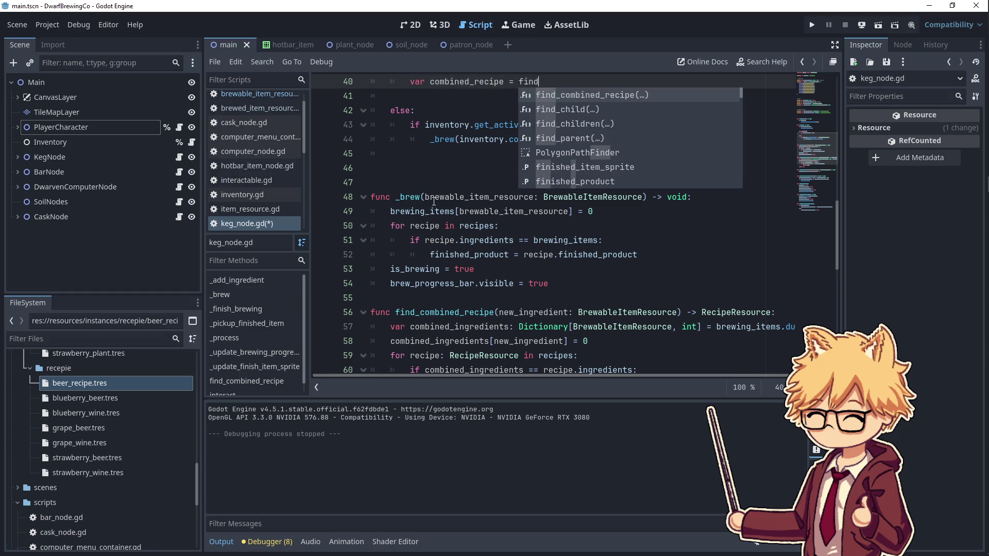
key("Return")
scroll(434, 201, "up", 3)
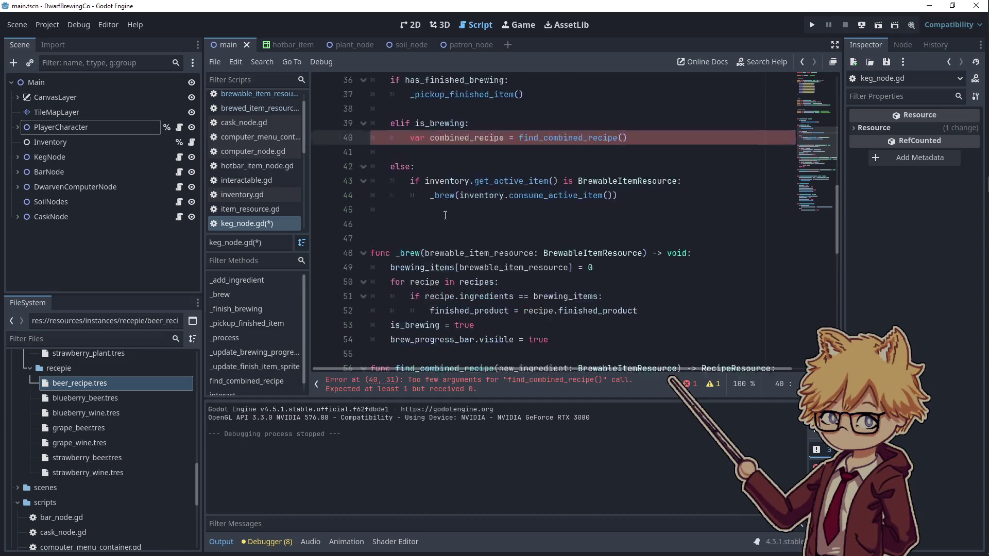
left_click(517, 269)
double_click(529, 268)
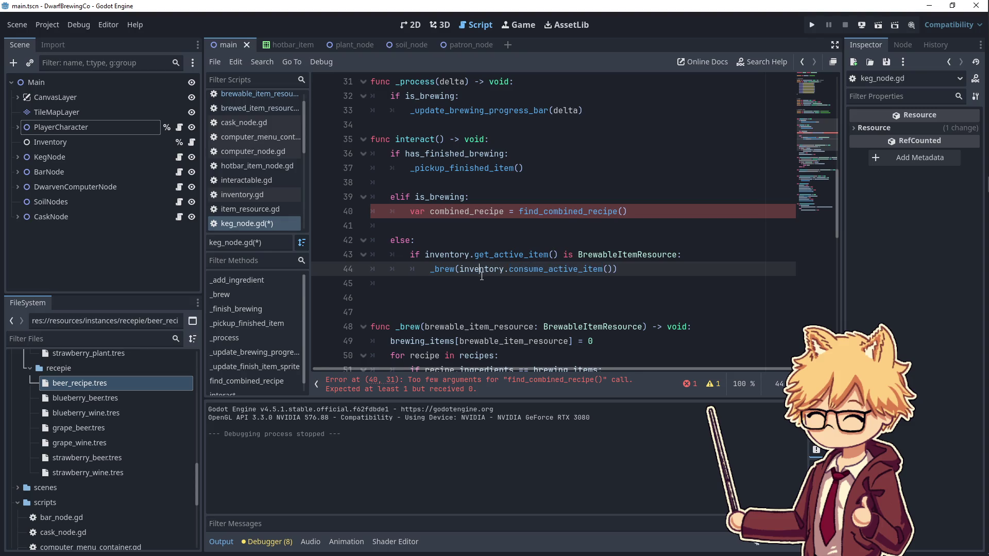
left_click(621, 211)
type("inventory.")
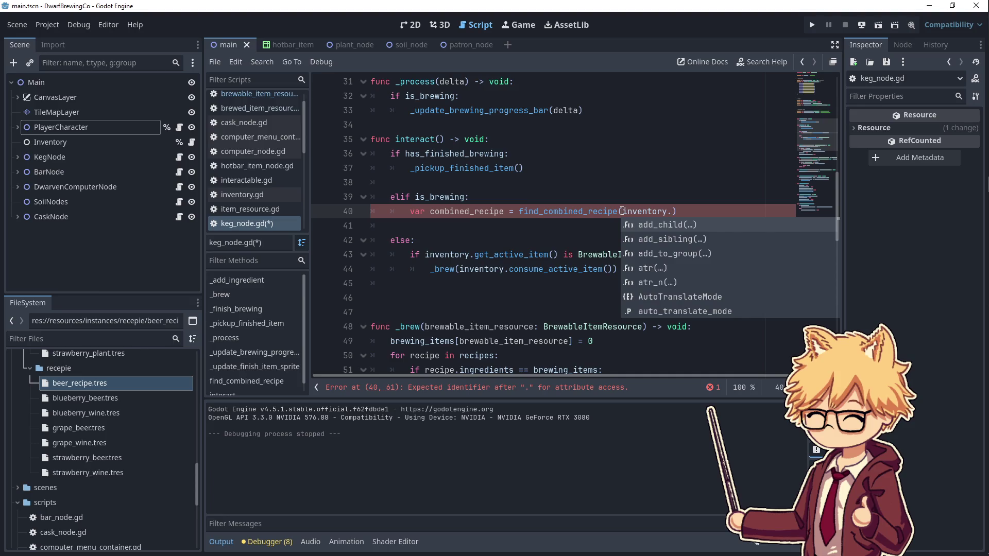
type("get_")
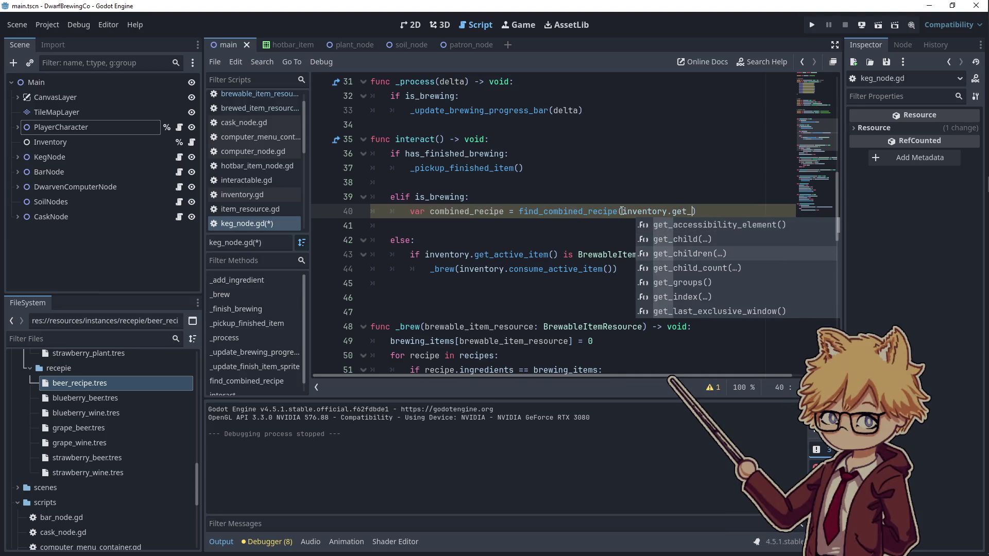
type("active")
key("Return")
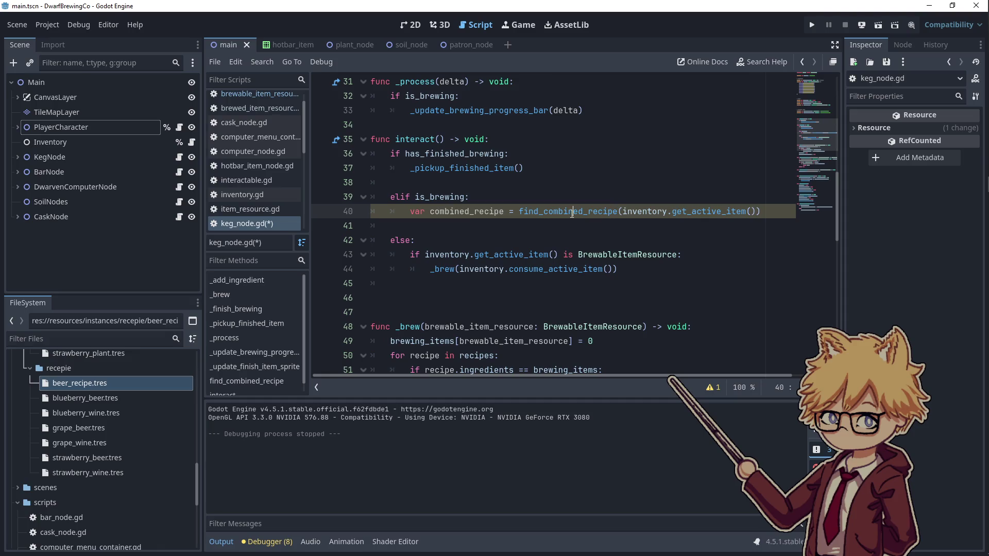
Add an 'if combined_recipe:' check that calls _add_ingredient(combined_recipe)
double_click(572, 213)
left_click(772, 209)
key("Return")
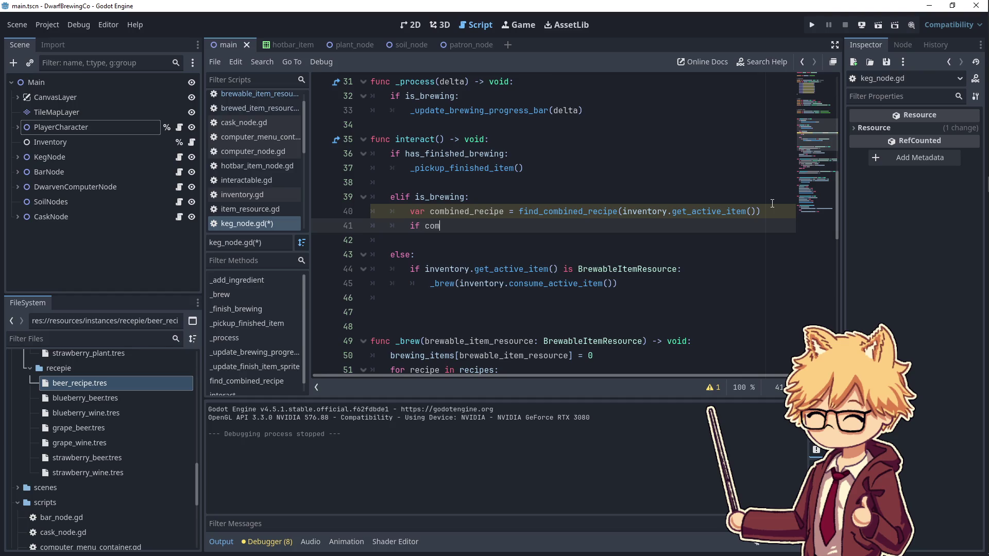
key("Return")
type(":")
scroll(476, 254, "down", 4)
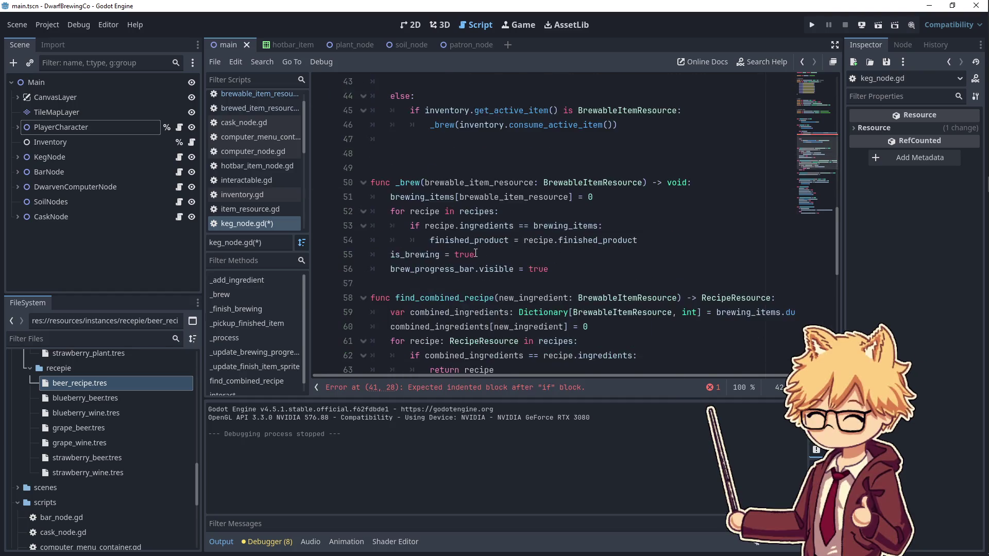
scroll(476, 254, "down", 3)
double_click(428, 283)
key("ctrl+c")
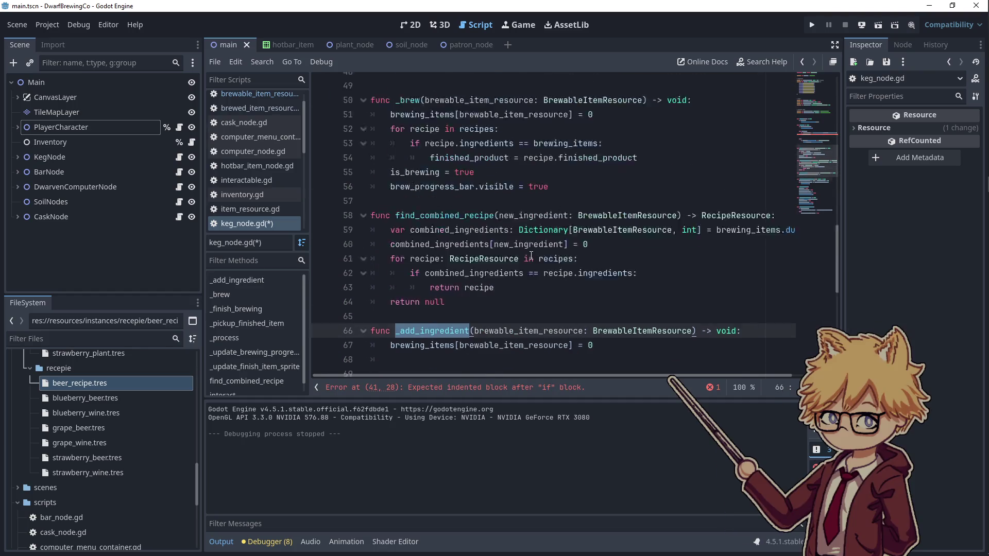
scroll(582, 280, "up", 5)
left_click(471, 153)
key("ctrl+v")
type("(")
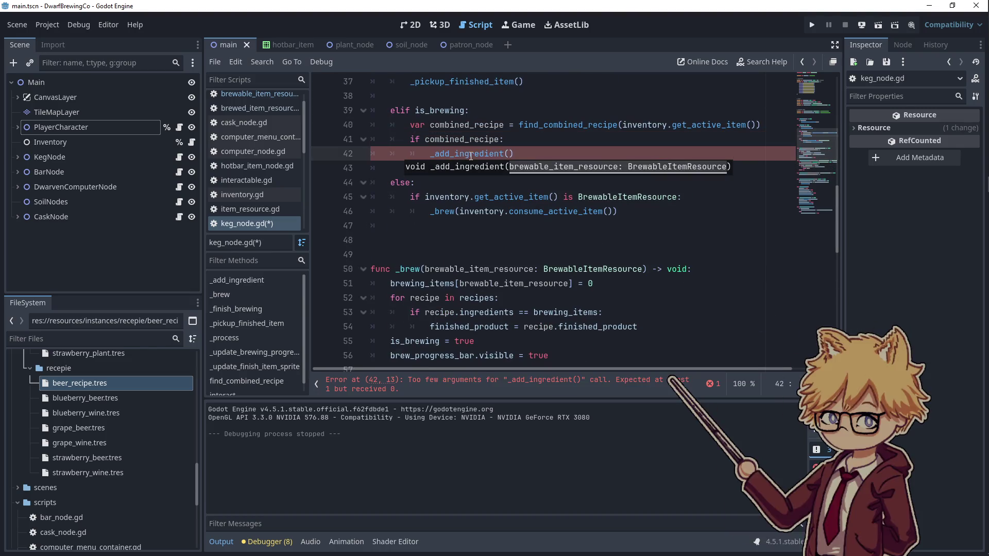
key("Return")
Set finished_product = combined_recipe below the call and save keg_node.gd
key("End")
key("Return")
type("fini")
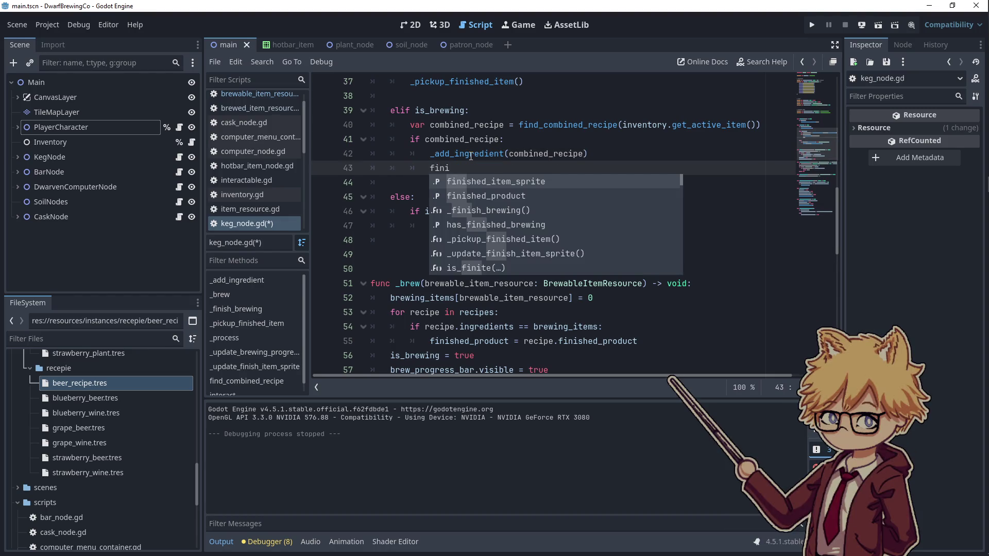
key("Down")
key("Return")
key("Return")
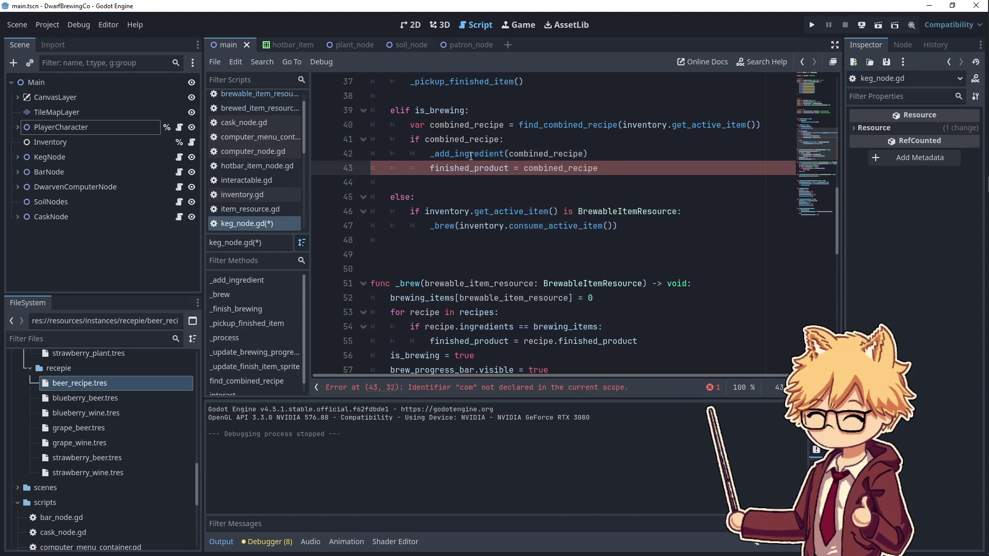
scroll(436, 222, "down", 4)
scroll(435, 221, "down", 2)
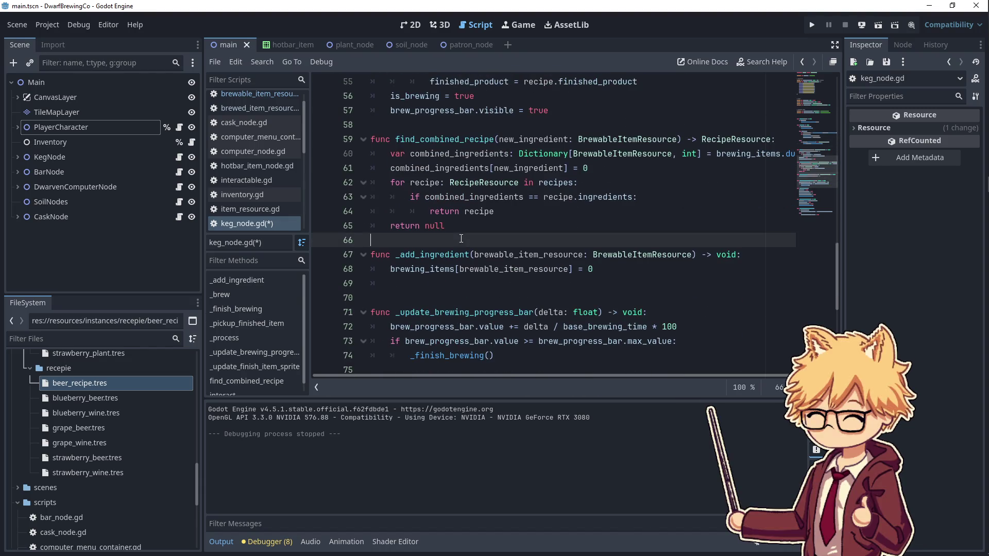
key("ctrl+s")
scroll(557, 227, "up", 6)
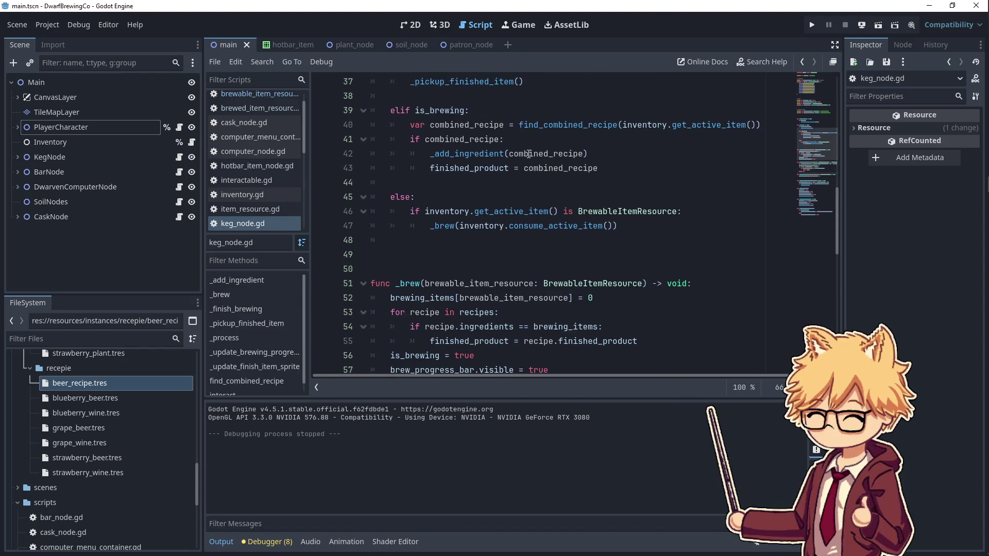
Pass inventory.consume_active_item() to _add_ingredient instead of combined_recipe and save
double_click(529, 154)
type("inventory.")
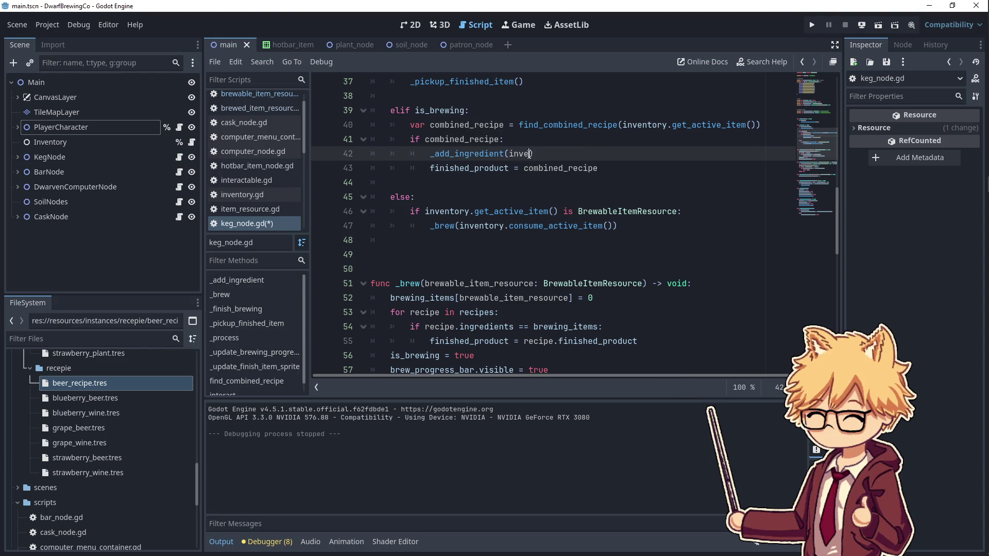
type("cons")
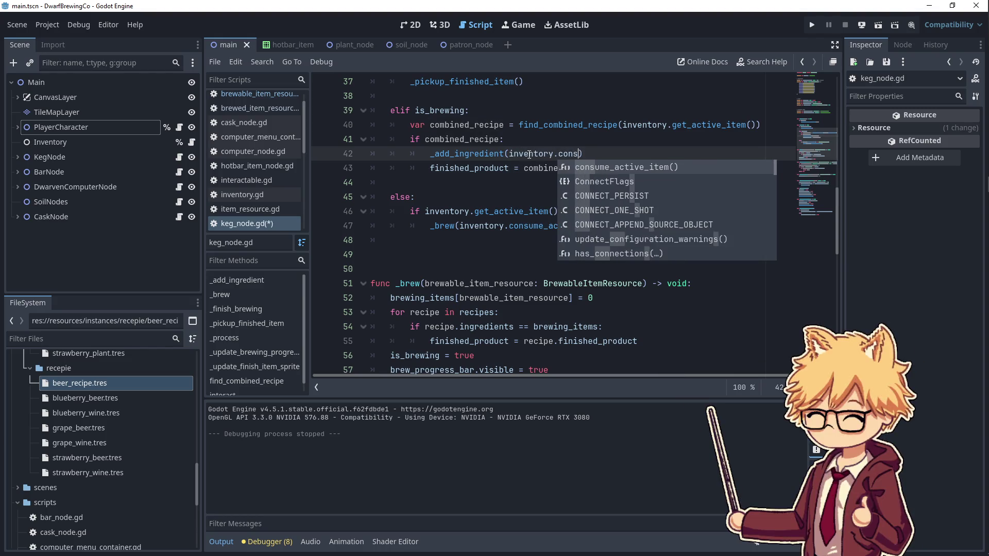
key("Return")
left_click(600, 191)
key("ctrl+s")
Review uses of combined_recipe, get_active_item and has_finished_brewing, then run the game
double_click(460, 119)
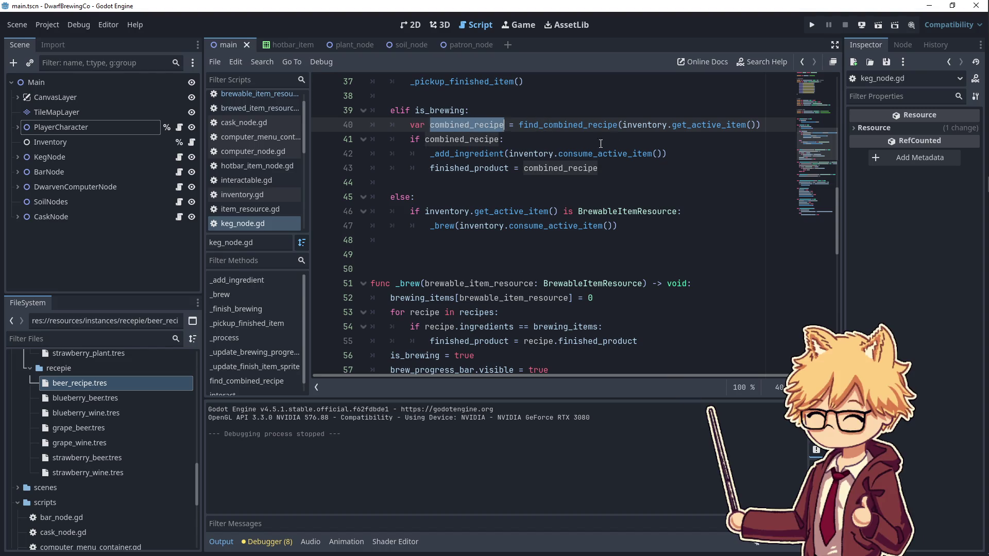
double_click(690, 124)
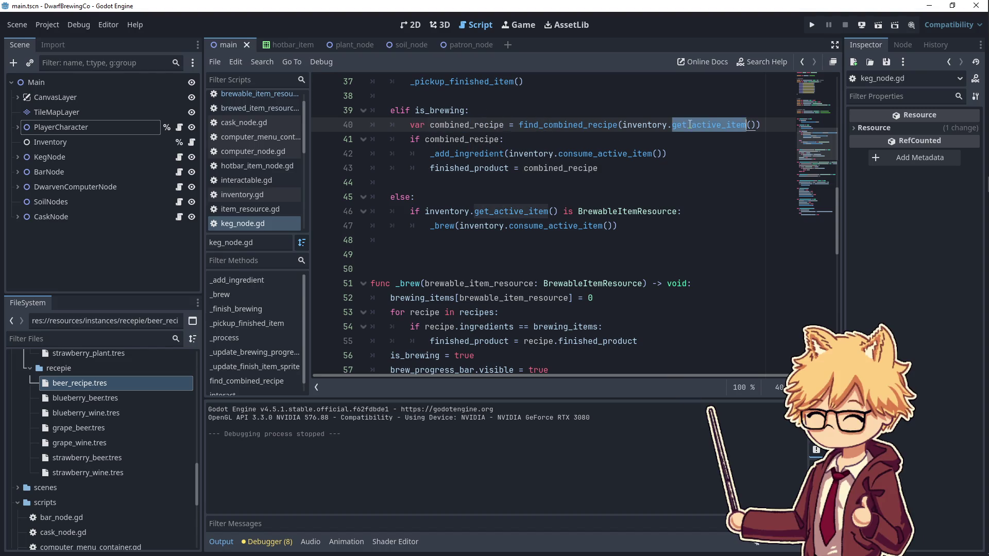
double_click(476, 140)
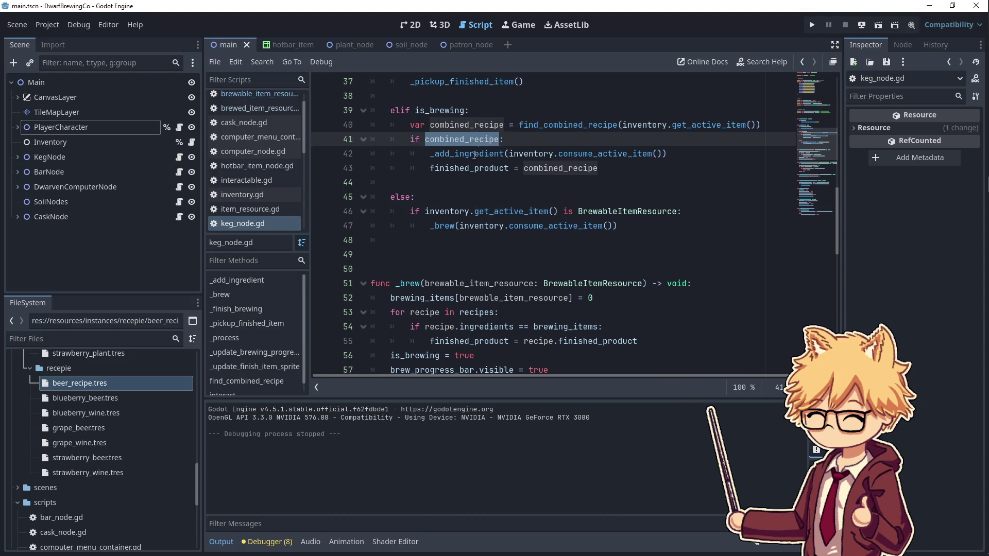
left_click(623, 133)
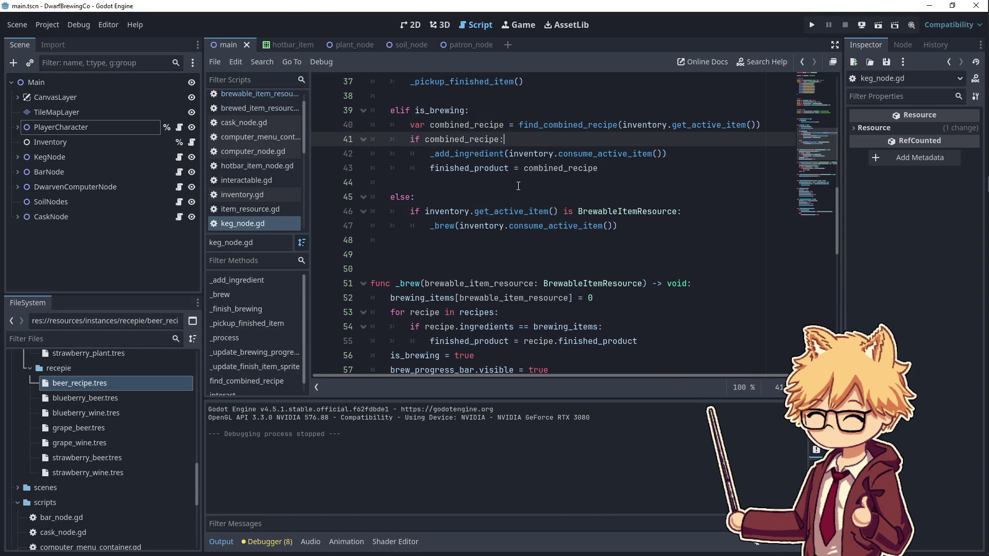
left_click(455, 182)
key("Tab")
key("Tab")
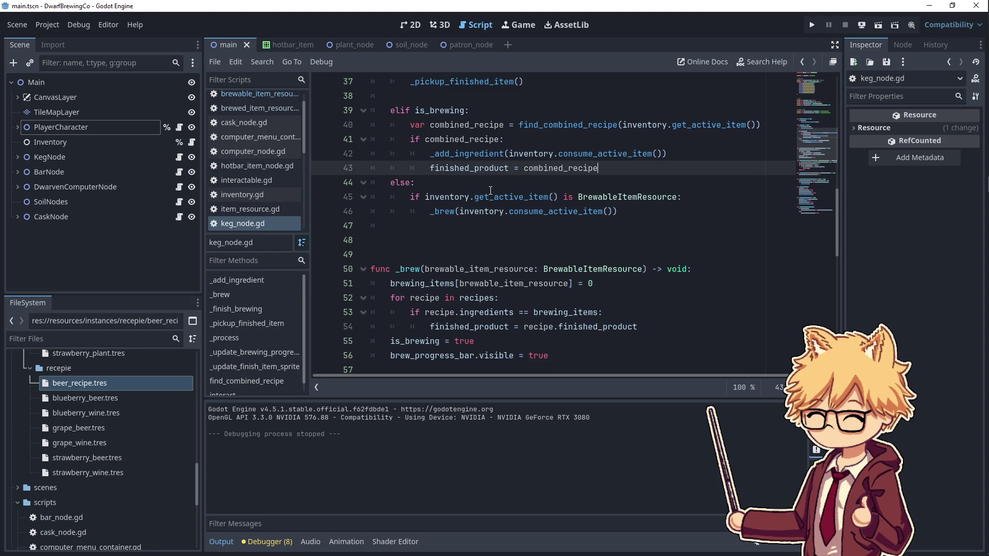
scroll(492, 177, "up", 2)
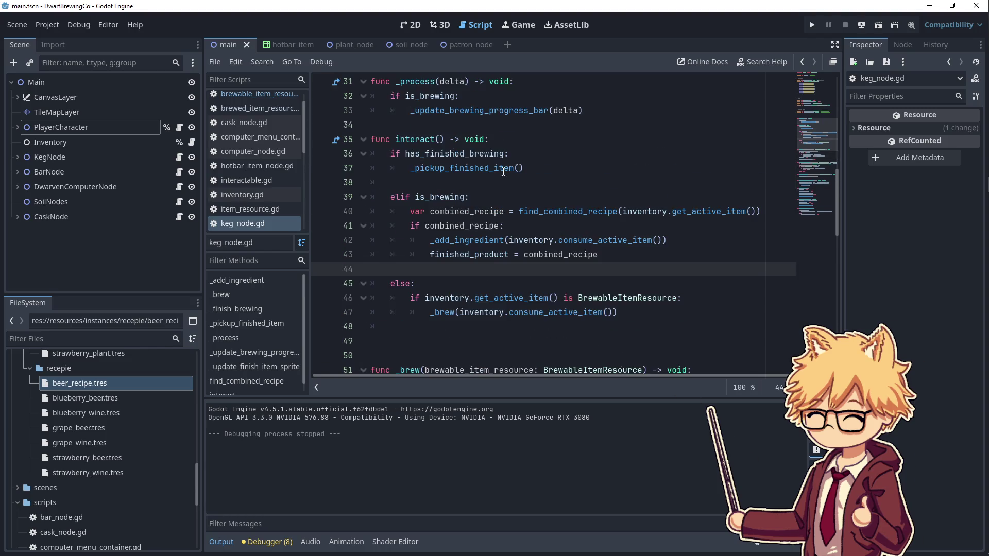
double_click(458, 155)
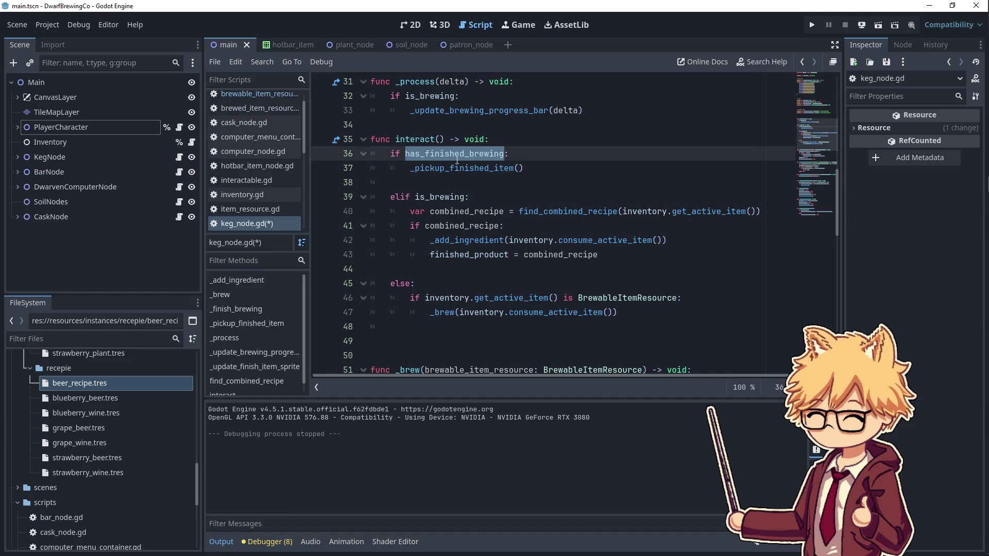
left_click(448, 188)
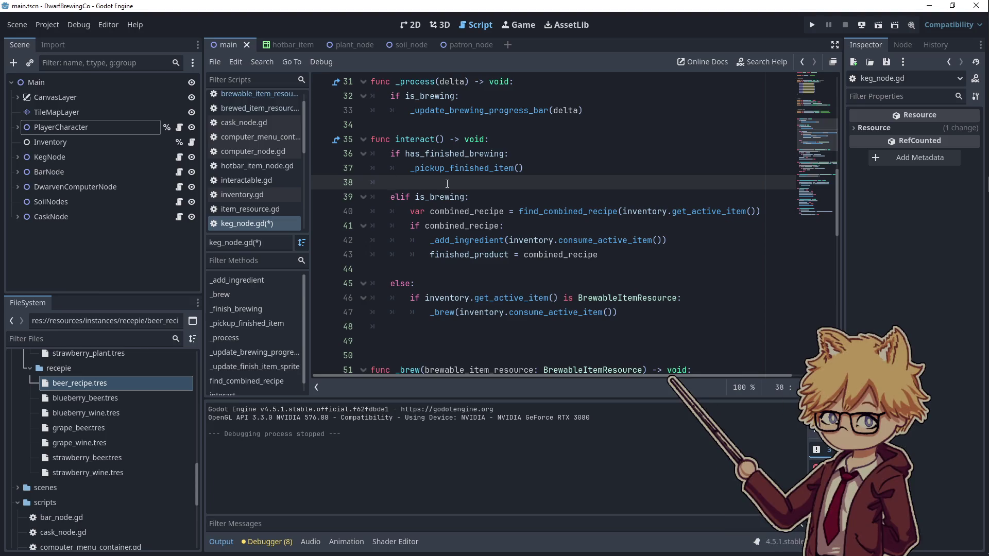
double_click(403, 196)
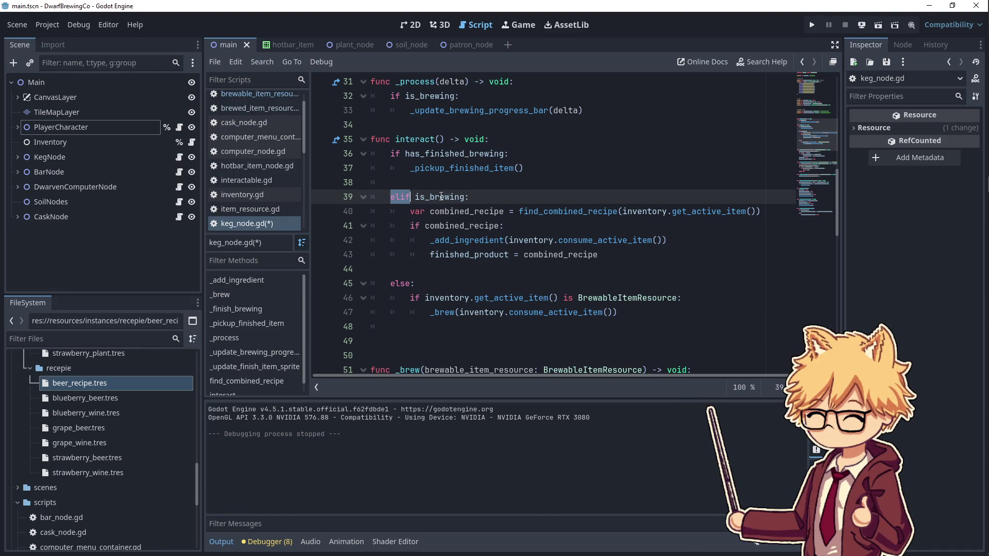
left_click(506, 154)
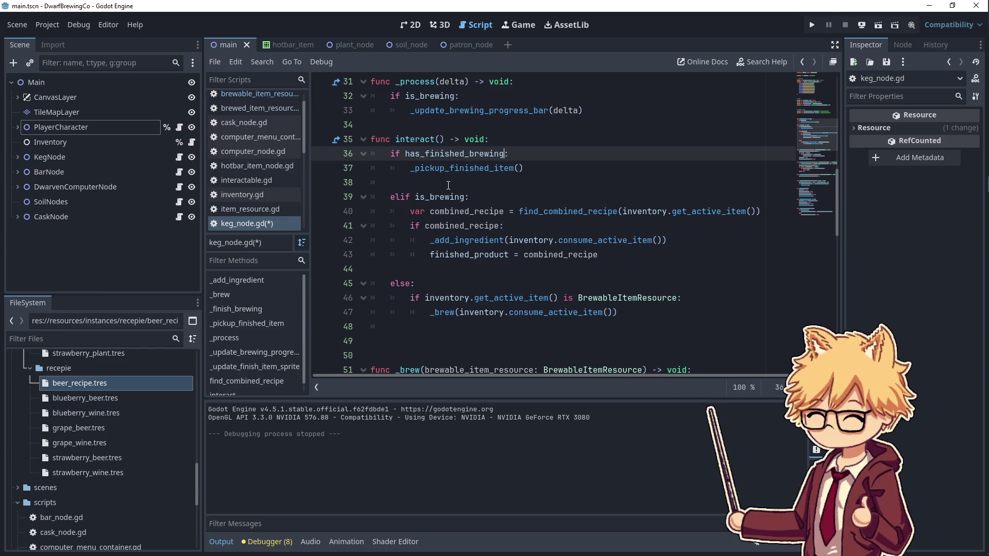
left_click(810, 29)
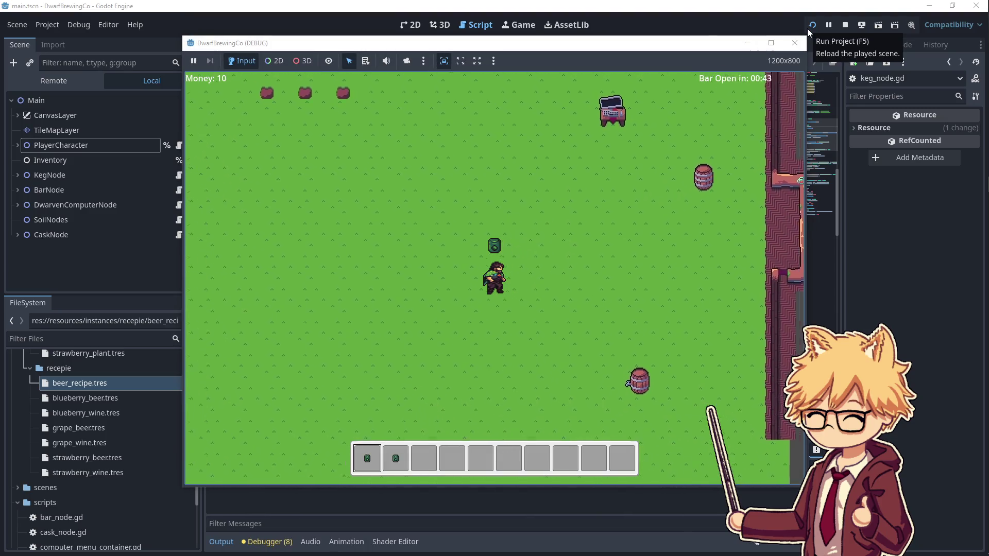
Plant seeds from hotbar slots 4 and 3 in the soil beside the bushes
key("w")
key("a")
key("4")
key("e")
key("d")
key("3")
key("e")
key("a")
key("s")
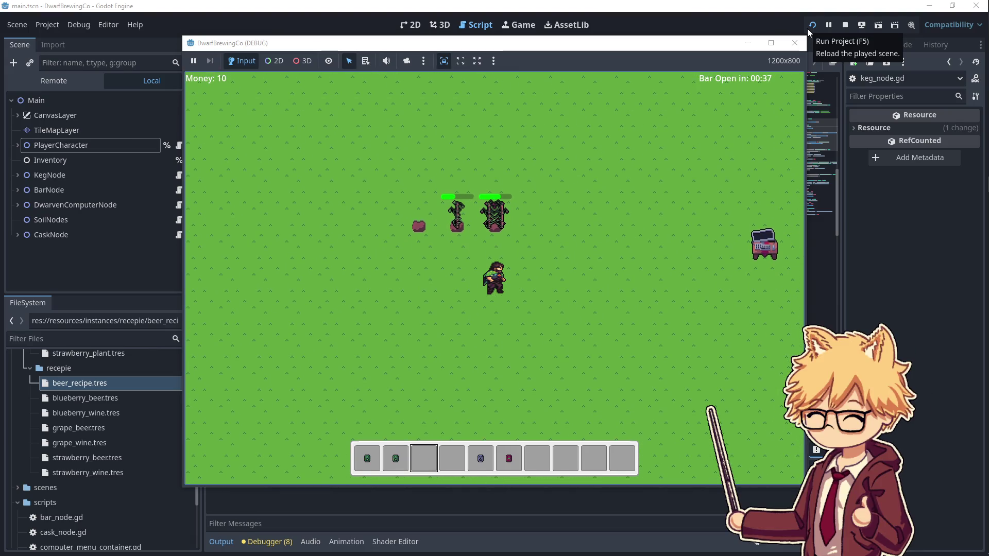
Walk to the grown crops and harvest them
key("s")
key("d")
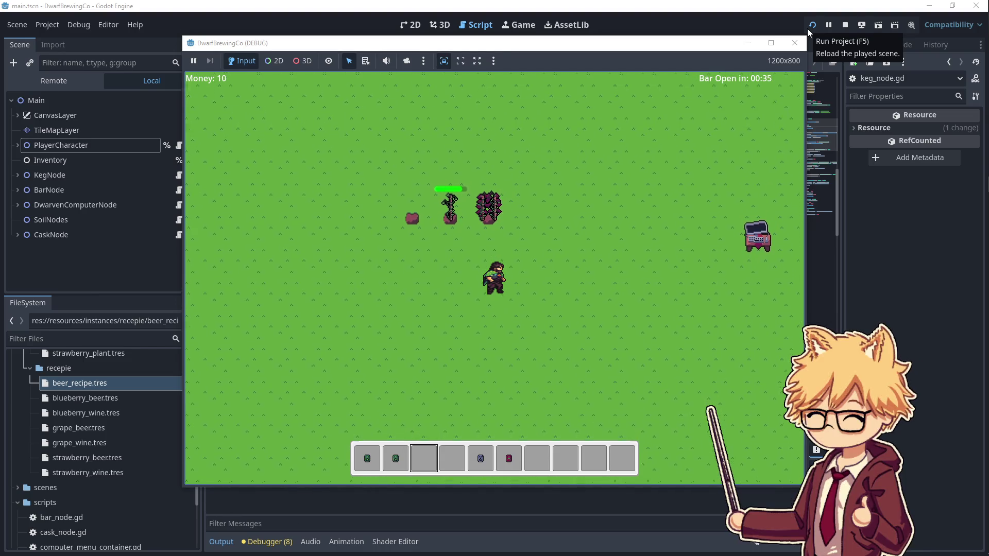
key("w")
key("d")
key("e")
key("s")
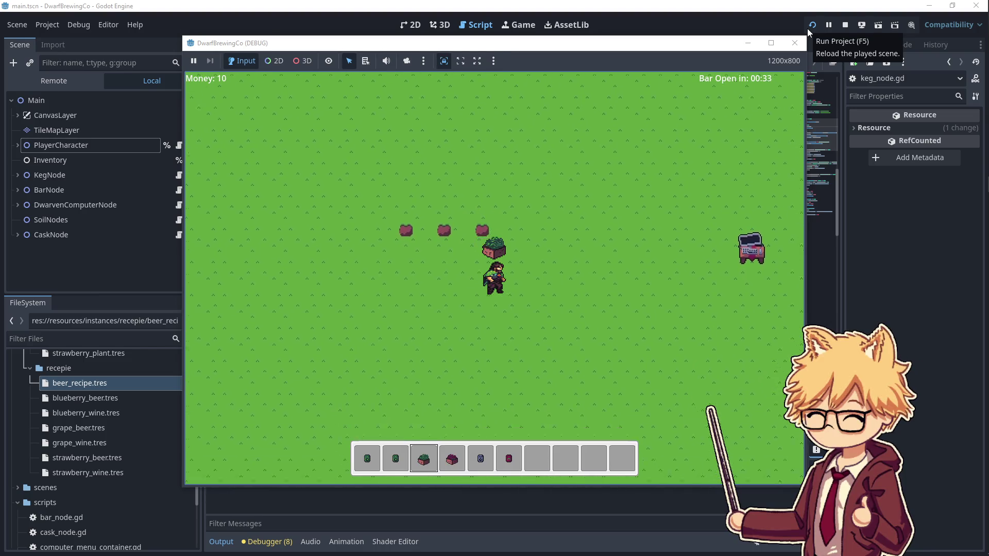
Add the harvested items from slots 4 and 3 into the keg to start brewing
key("d")
key("s")
key("4")
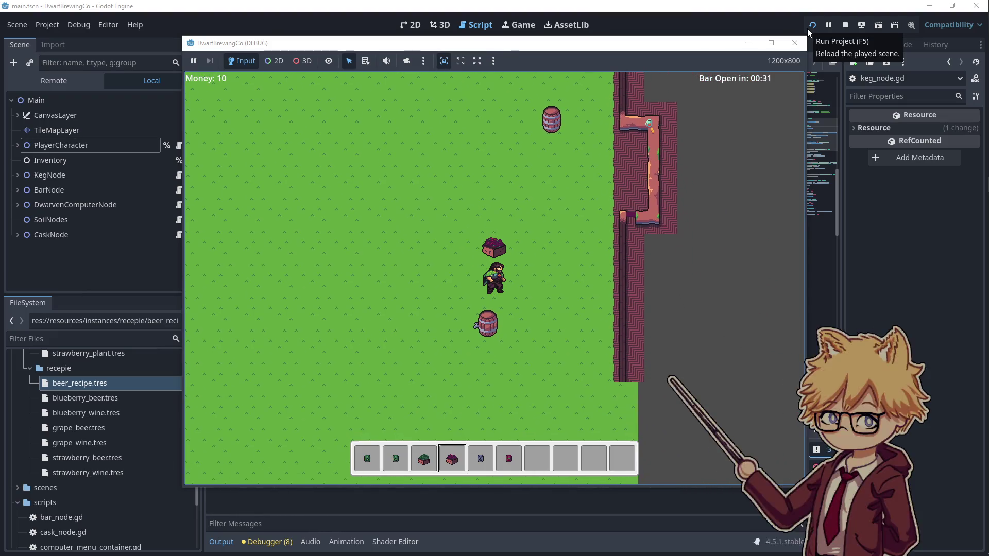
key("e")
key("3")
key("e")
key("d")
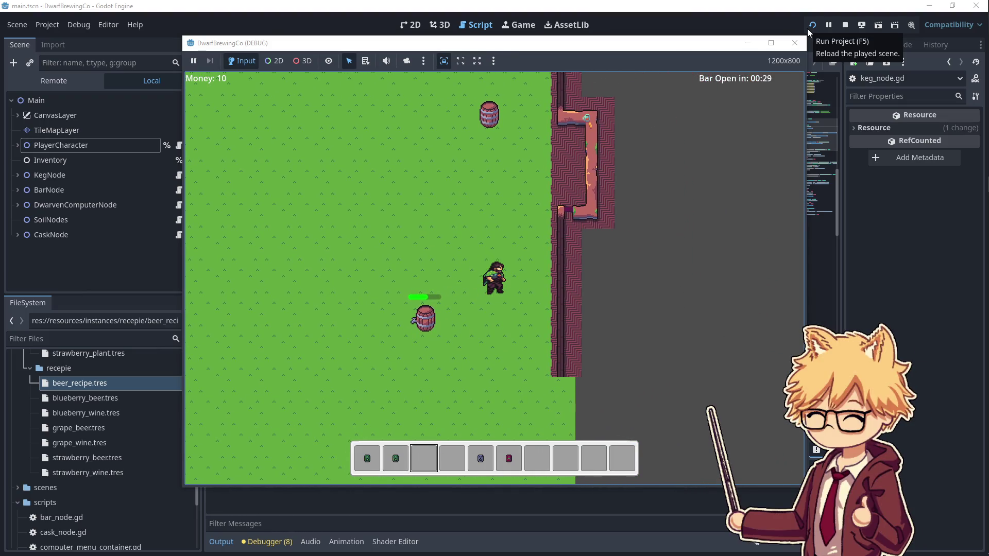
key("s")
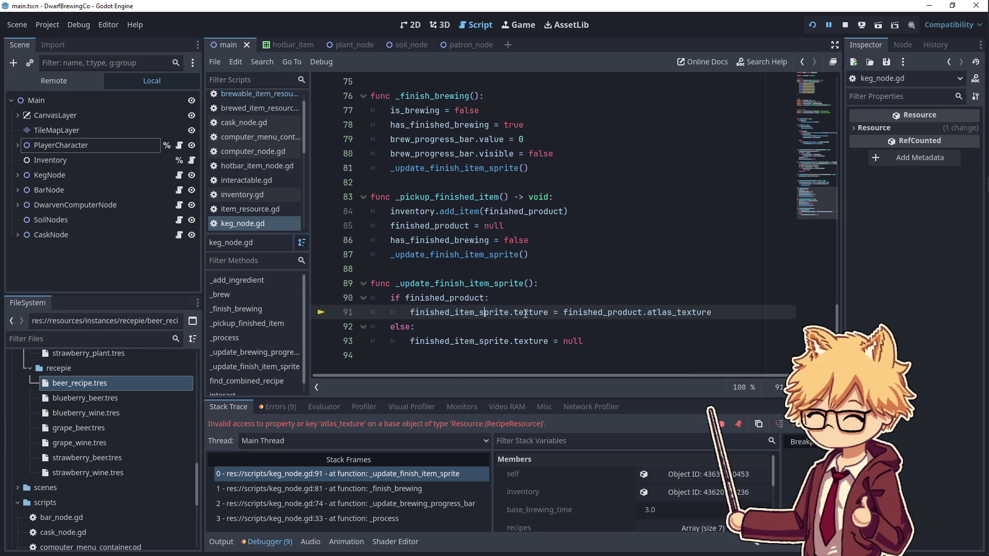
Change line 43 of keg_node.gd to combined_recipe.finished_product and run the project
scroll(530, 311, "up", 2)
scroll(530, 310, "down", 2)
scroll(528, 296, "up", 8)
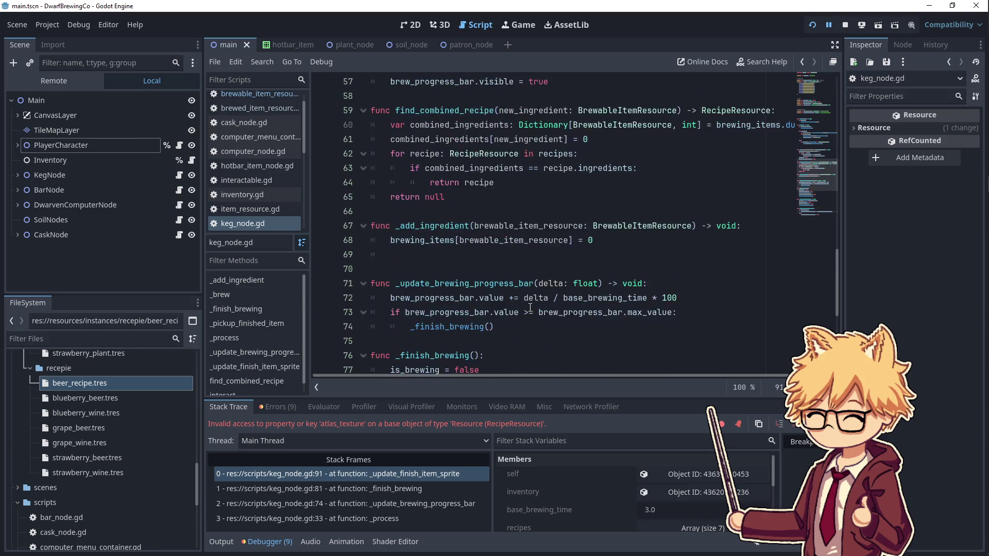
scroll(592, 226, "up", 2)
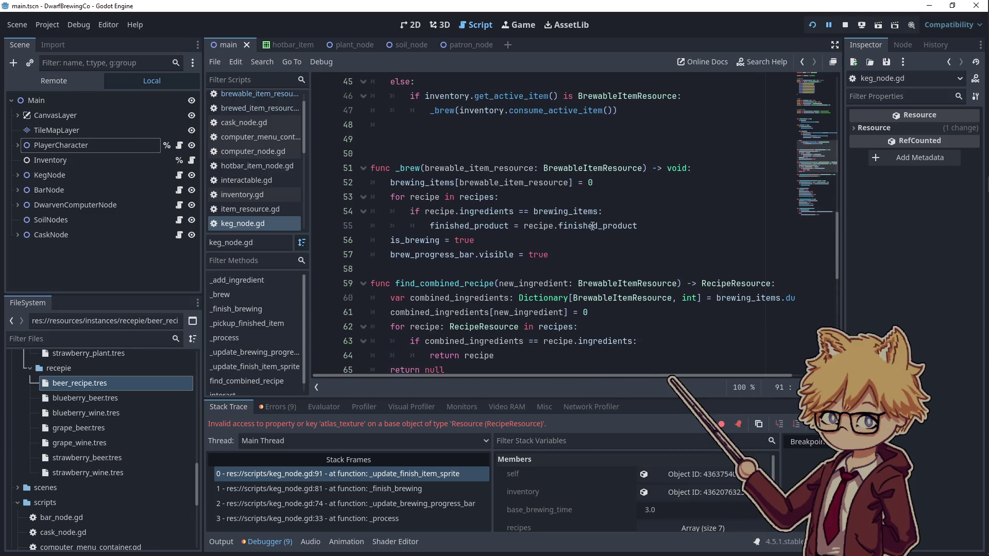
scroll(526, 227, "up", 4)
left_click(606, 226)
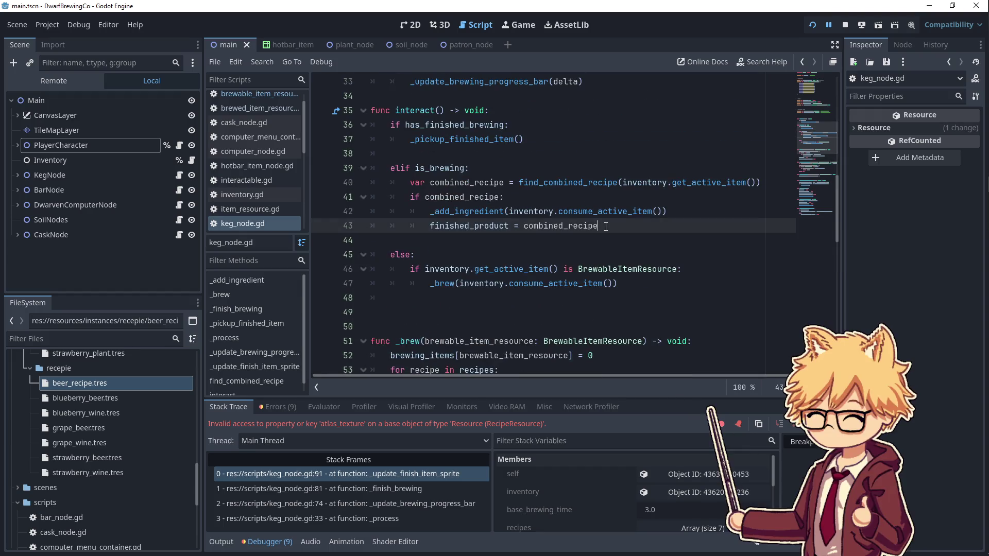
type(".")
key("Return")
left_click(813, 26)
Collect items, plant a seed, and harvest the grown plants to get a berry
key("a")
key("w")
key("s")
key("d")
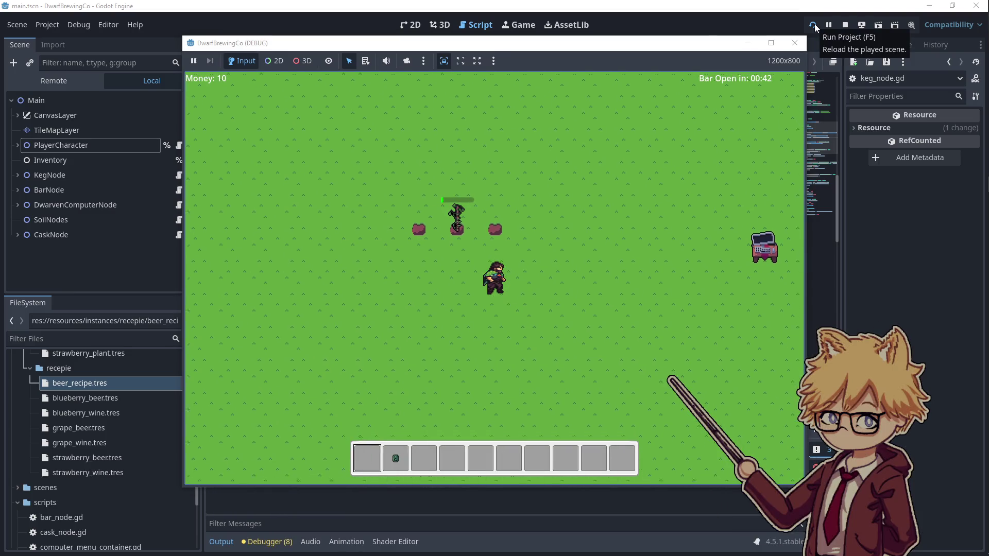
key("e")
key("2")
key("w")
key("a")
key("3")
key("e")
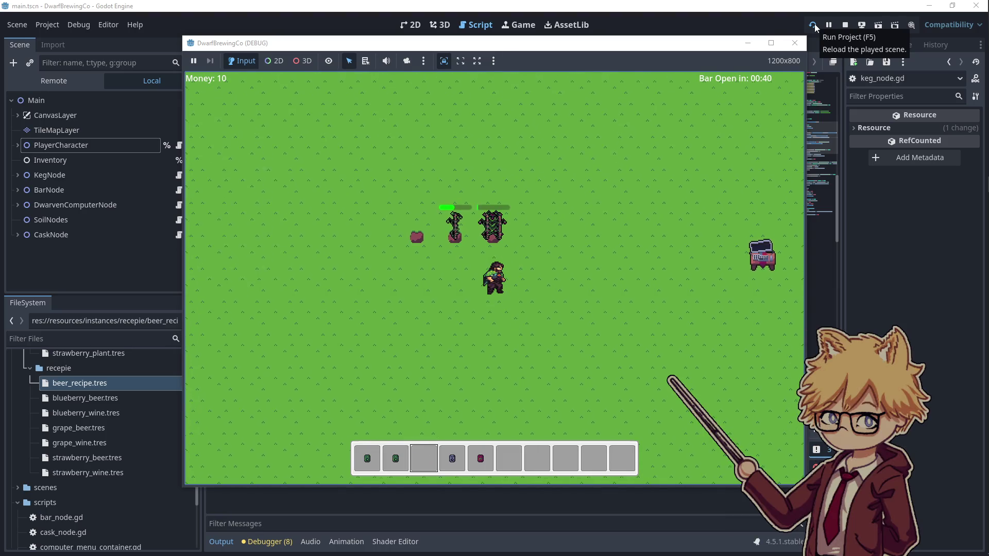
key("s")
key("d")
key("w")
key("e")
key("d")
key("s")
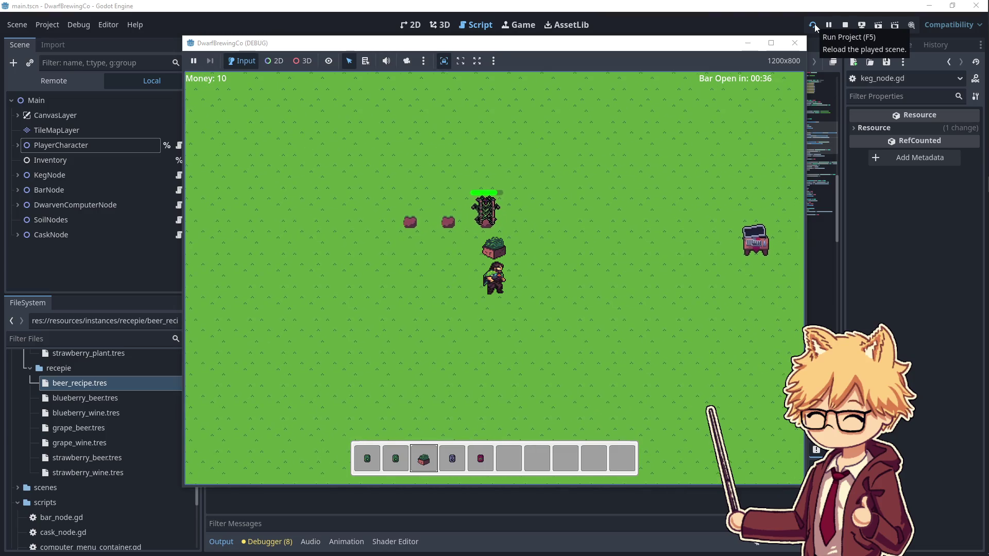
key("e")
Load the berry and a second ingredient into the keg, then pick up the finished drink
key("s")
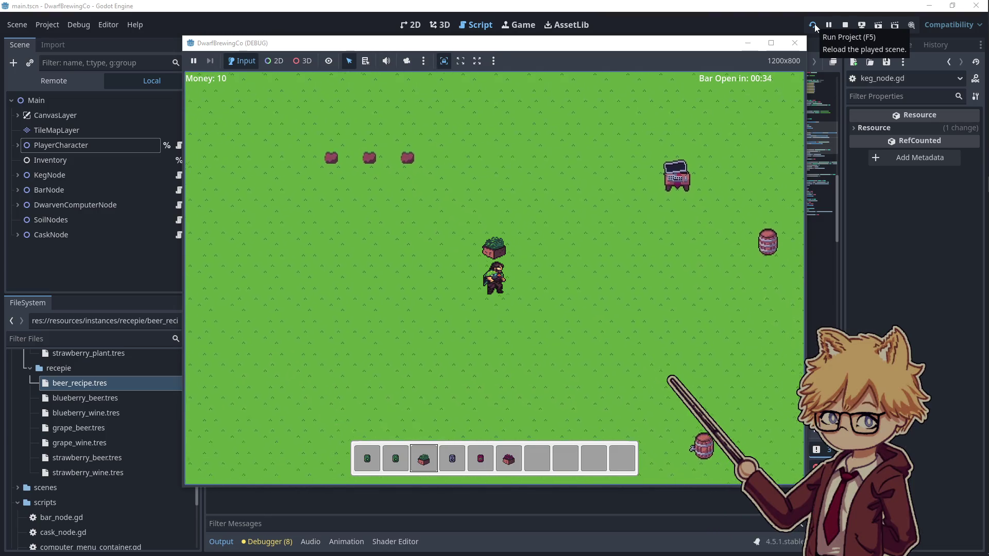
key("d")
key("6")
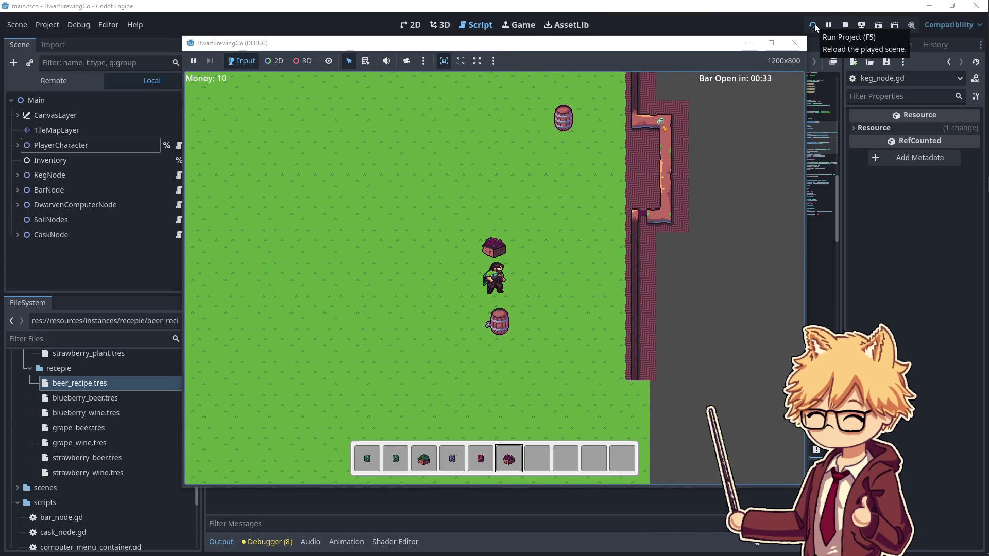
key("e")
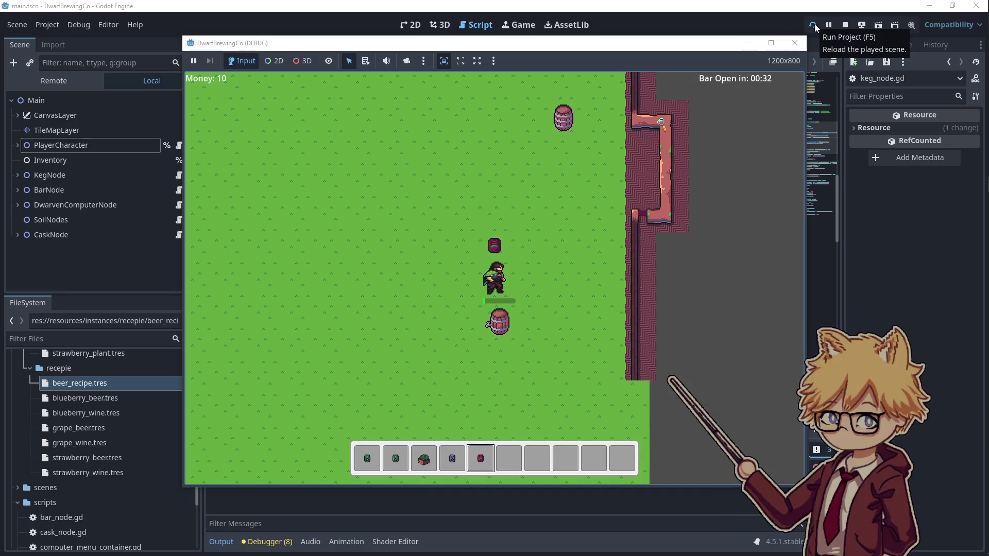
key("3")
key("e")
key("d")
key("d")
key("s")
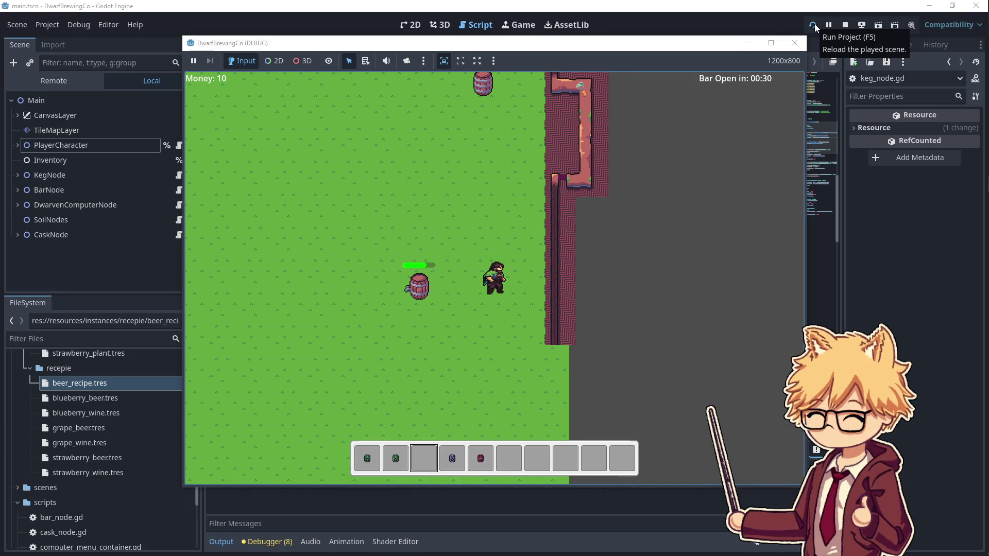
key("a")
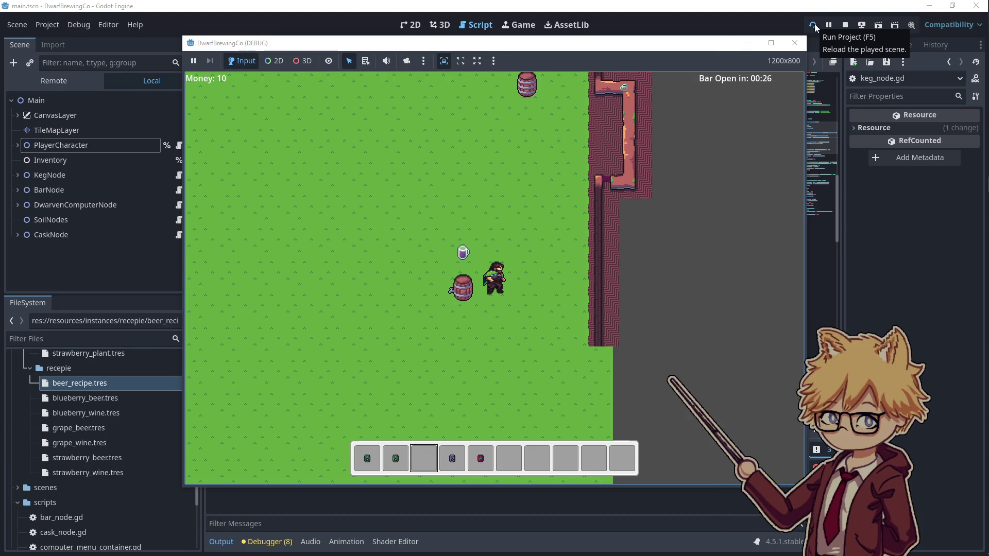
key("e")
Plant seeds in the third and middle soil plots and harvest the ripe bushes into crates
key("d")
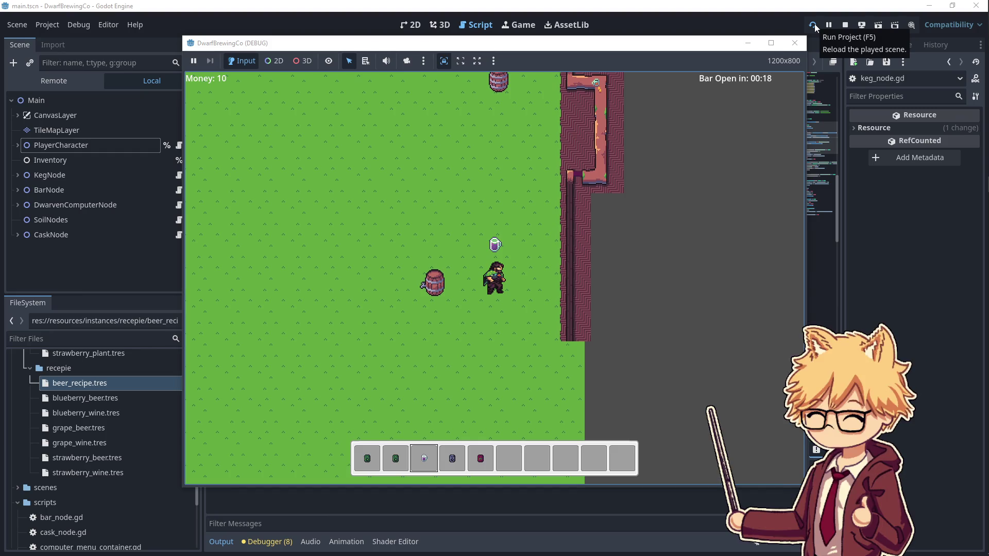
key("w")
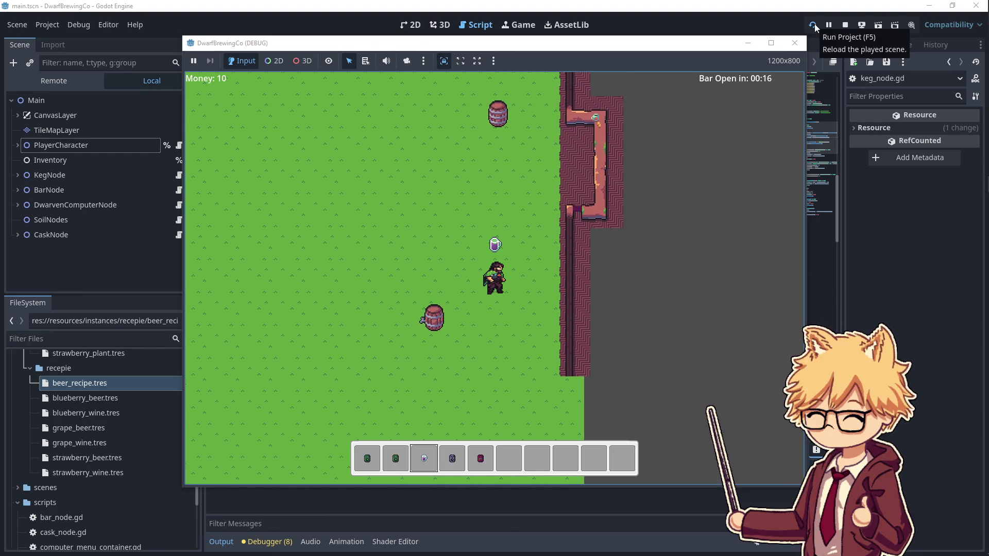
key("5")
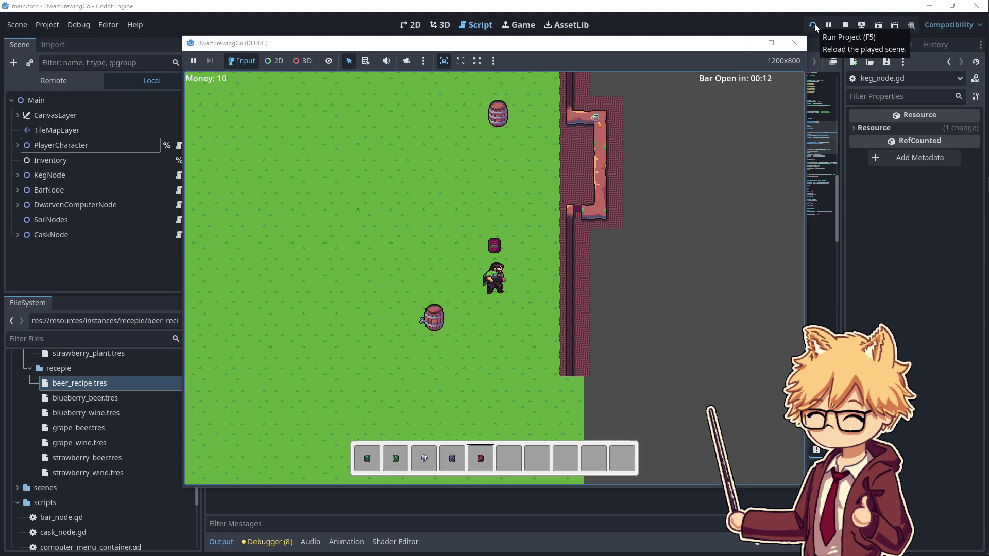
key("4")
key("a+w")
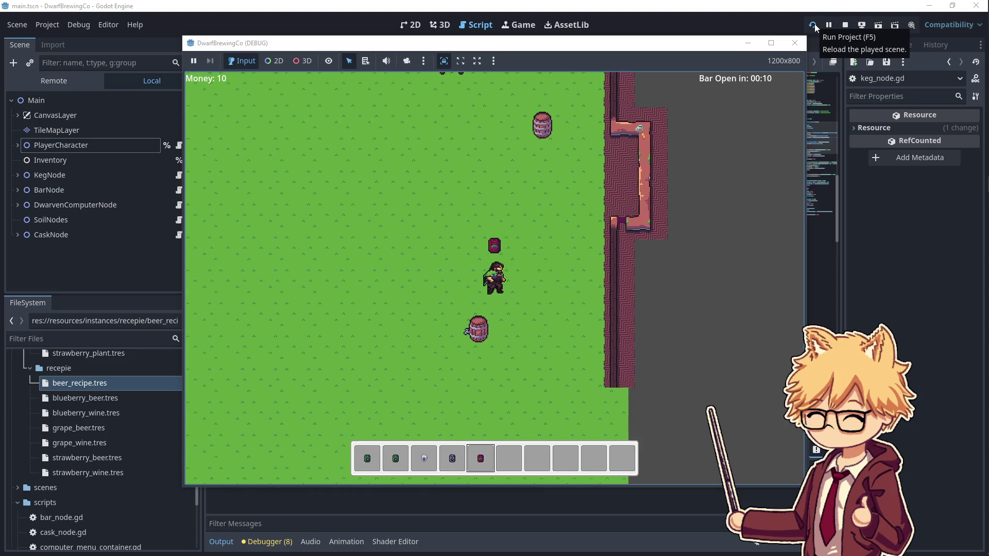
key("a+w")
key("e")
key("3")
key("2")
key("a+s")
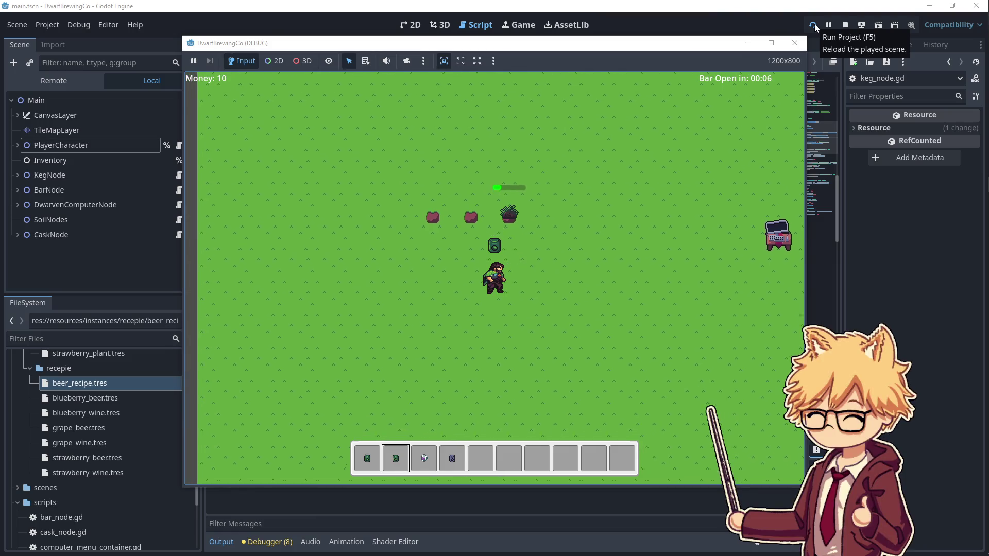
key("e")
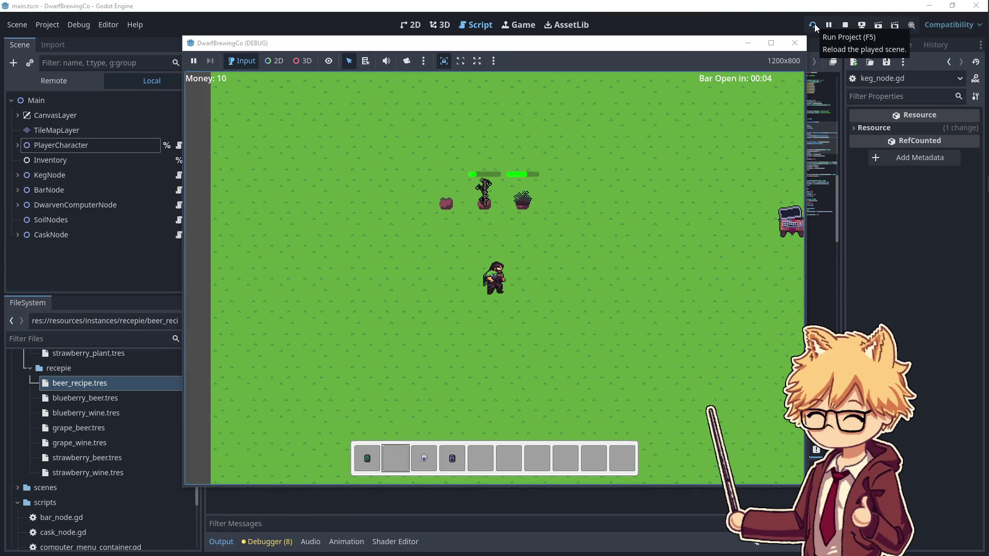
key("w+d")
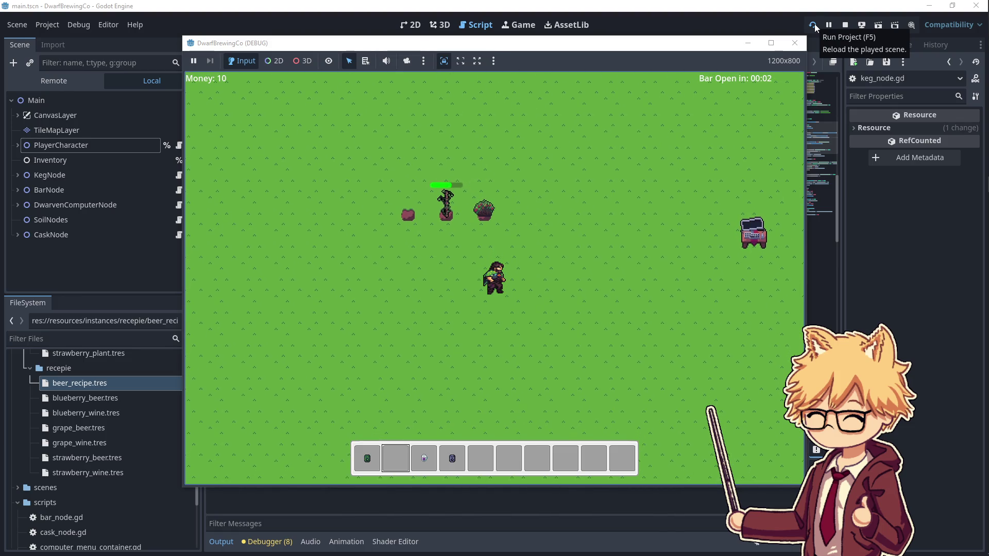
key("e")
key("a")
key("4")
key("5")
key("w+a")
key("s+d")
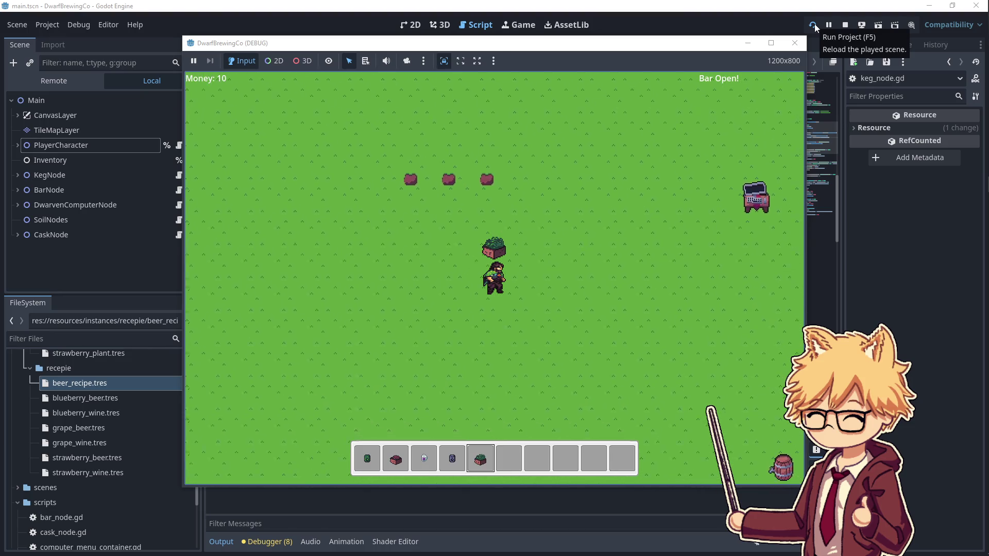
Put the held crate into the barrel and stop the test run
key("s")
key("e")
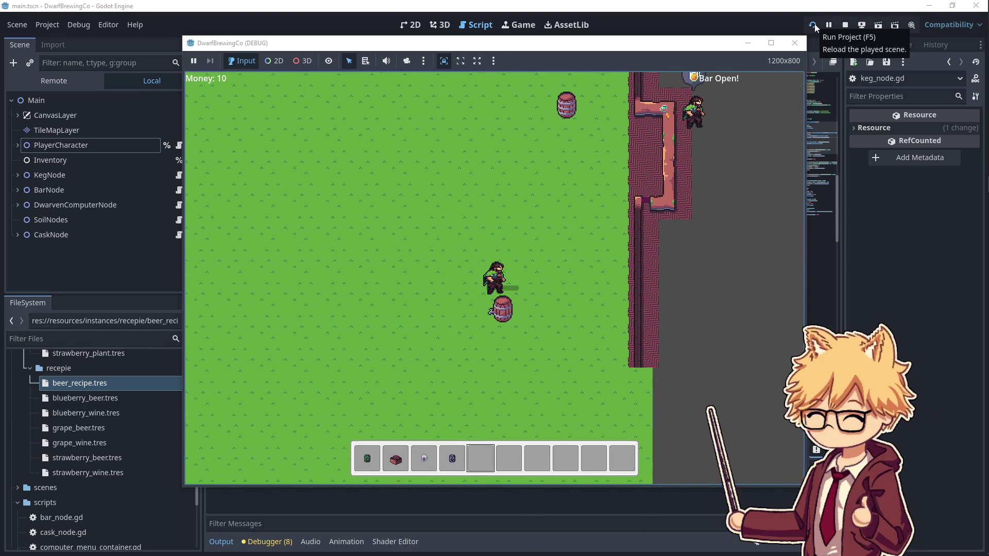
key("s+d")
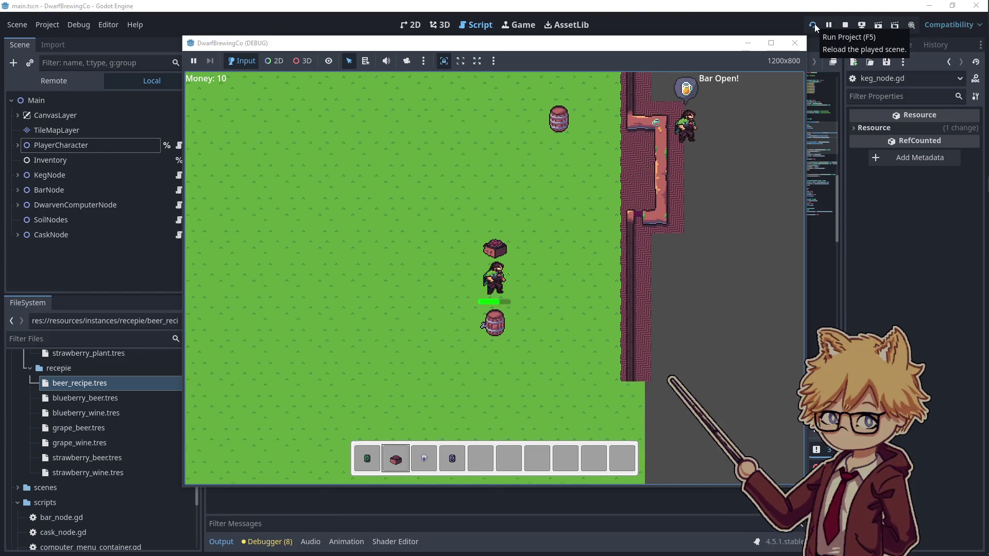
key("d")
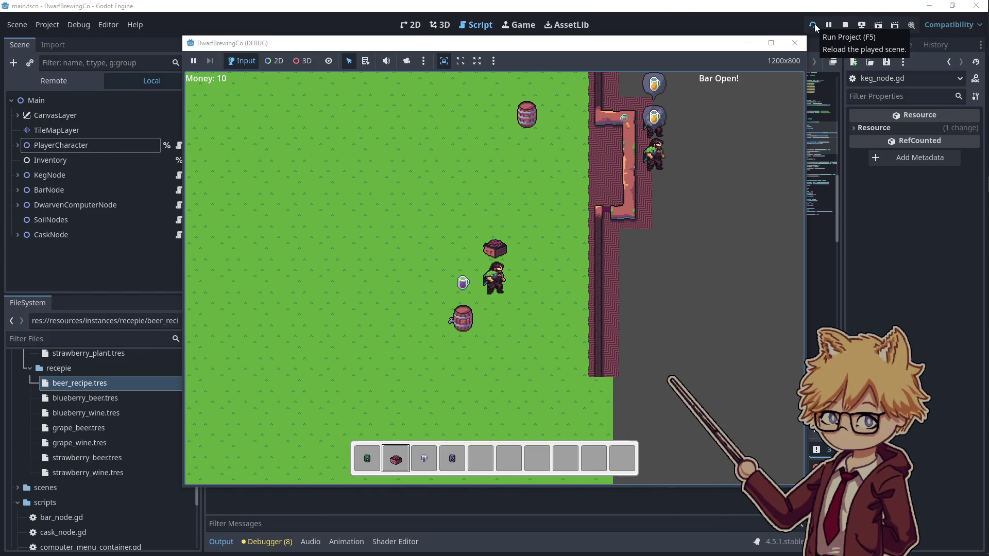
key("s")
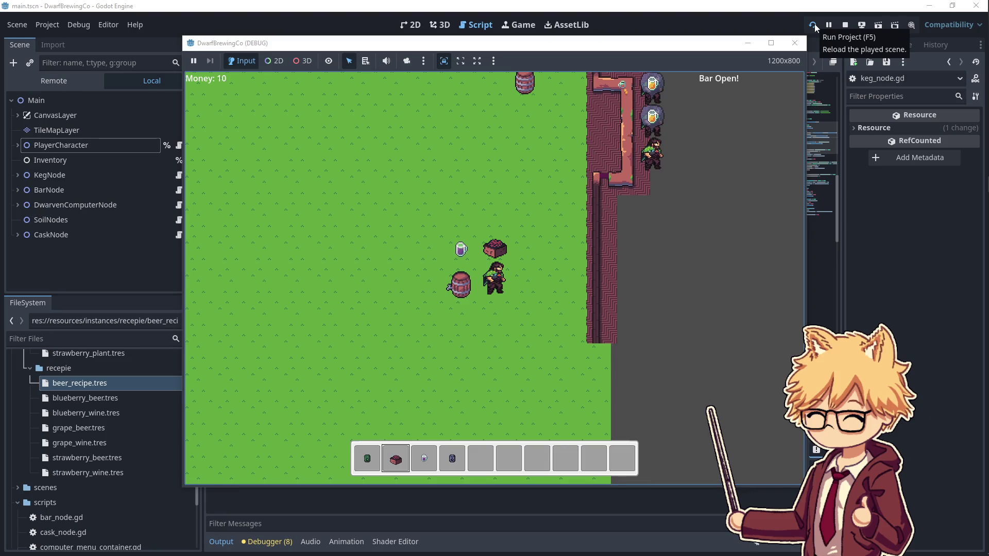
left_click(795, 43)
Add a new line 85 after line 84 setting brewing_items = null
left_click(519, 258)
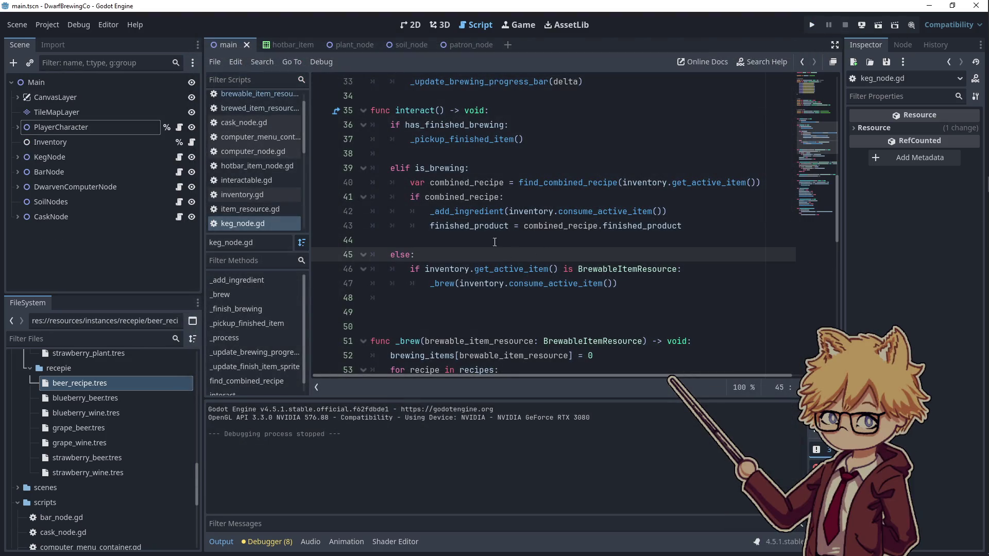
double_click(495, 226)
scroll(477, 265, "down", 9)
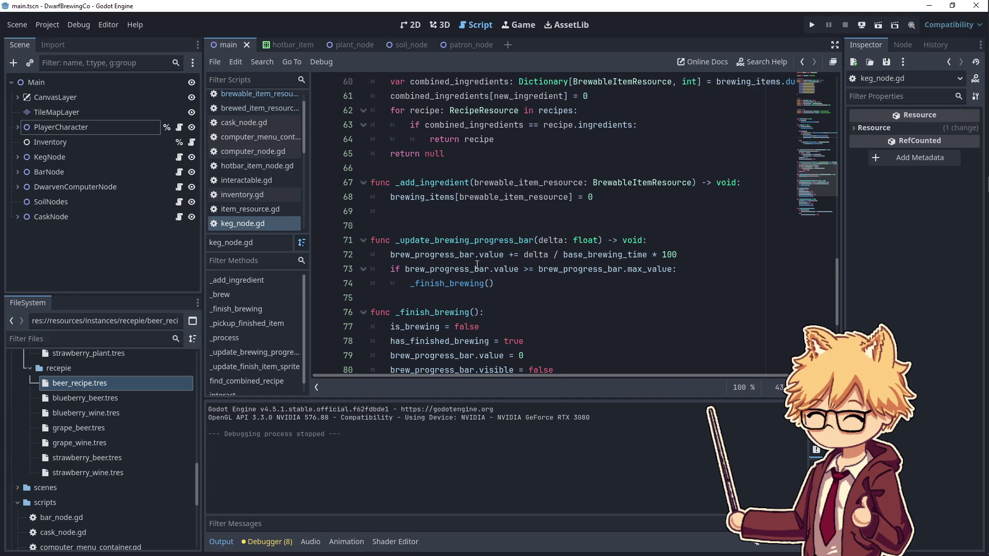
scroll(477, 264, "down", 5)
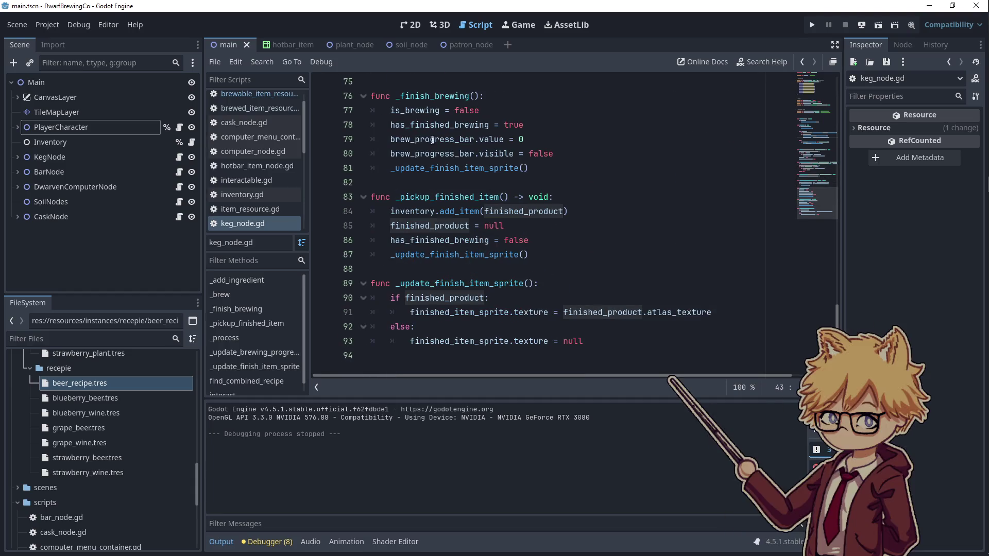
left_click(566, 211)
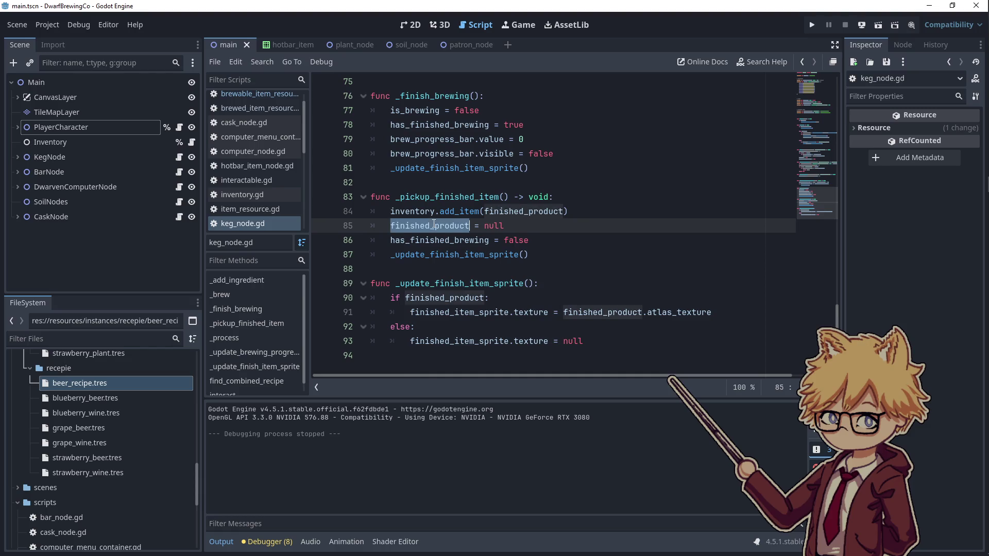
left_click(609, 215)
key("Return")
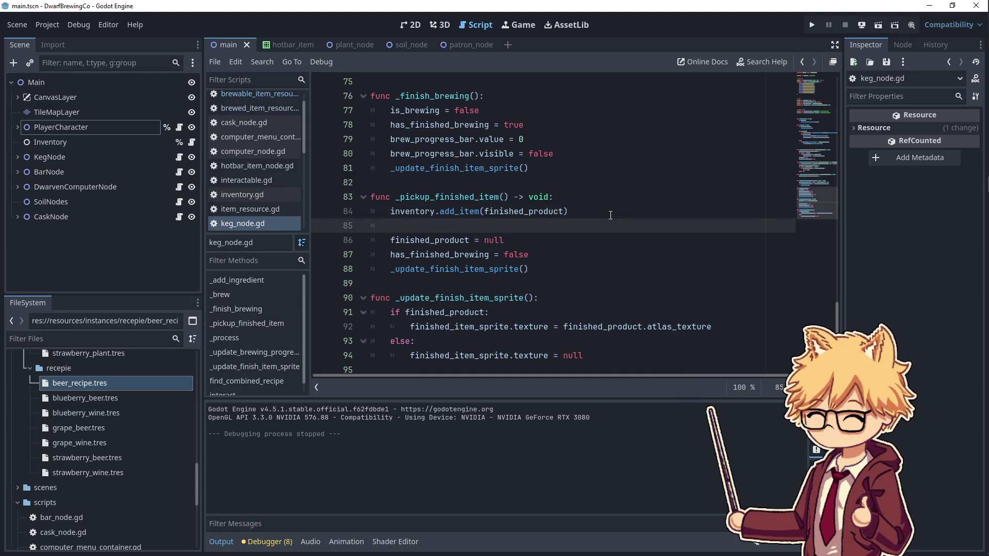
key("Return")
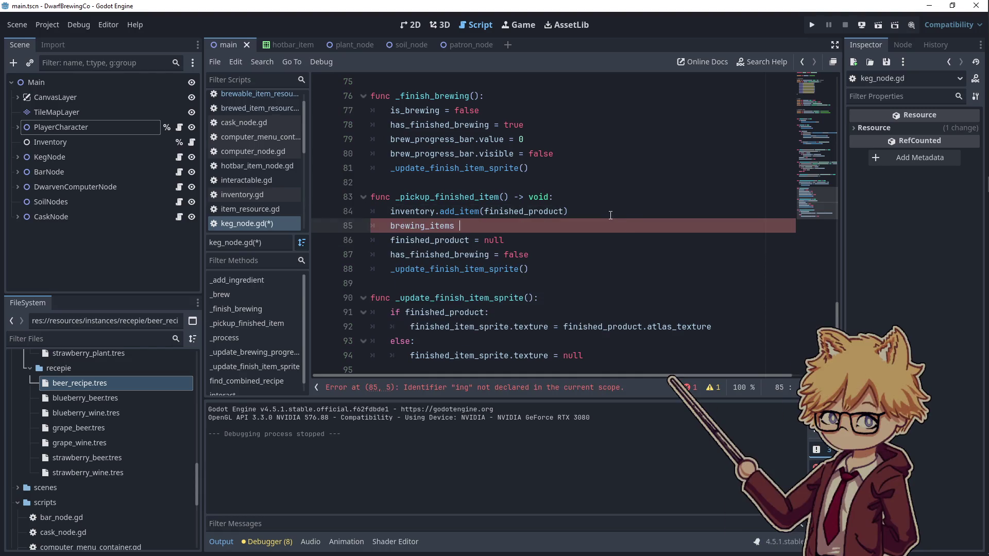
type("= null")
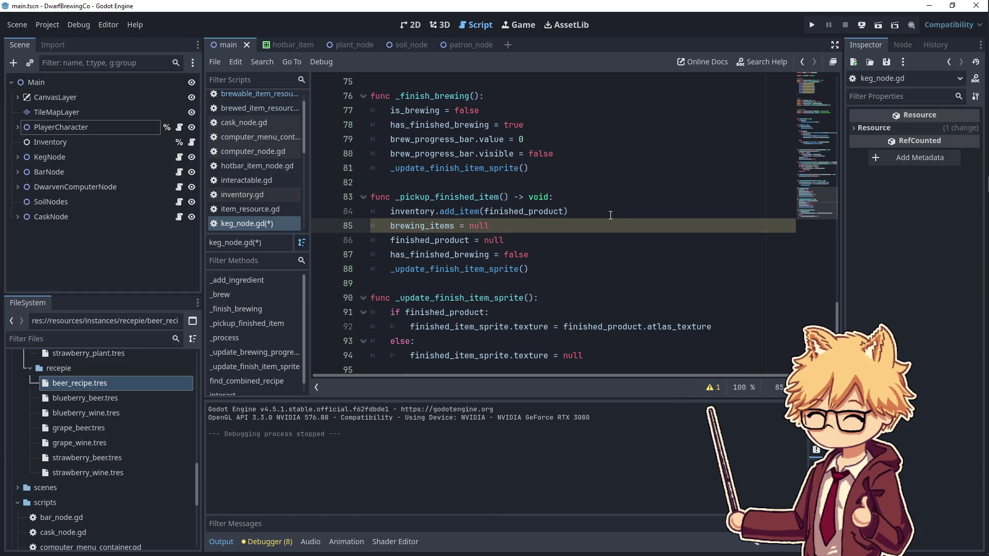
Replace null on line 85 with an empty dictionary {}
double_click(482, 228)
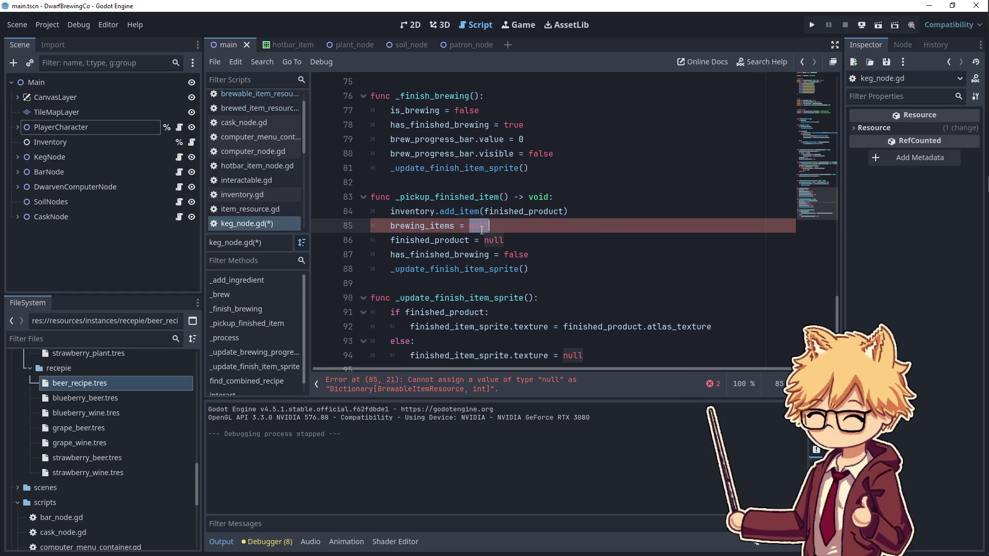
type("Dic")
type("tionary[B")
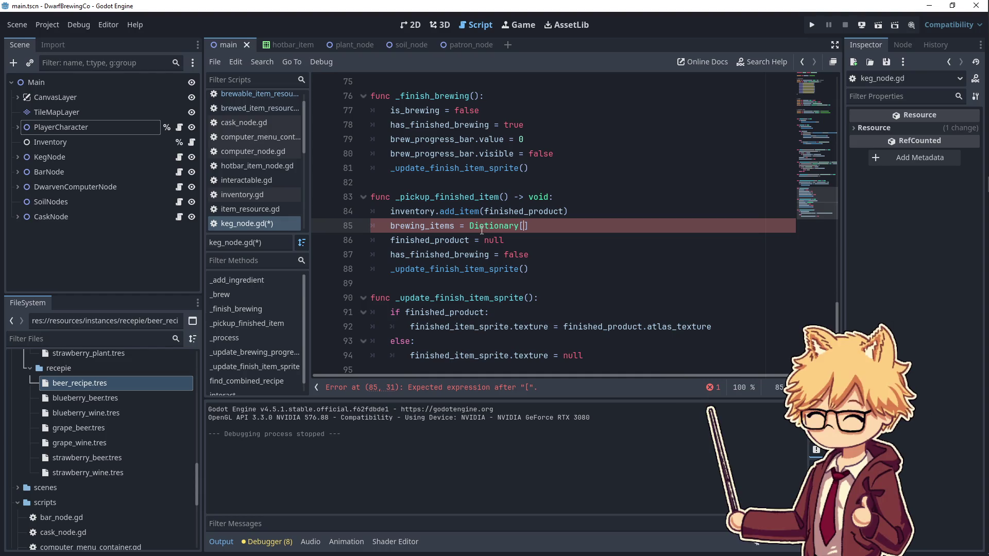
type("rew")
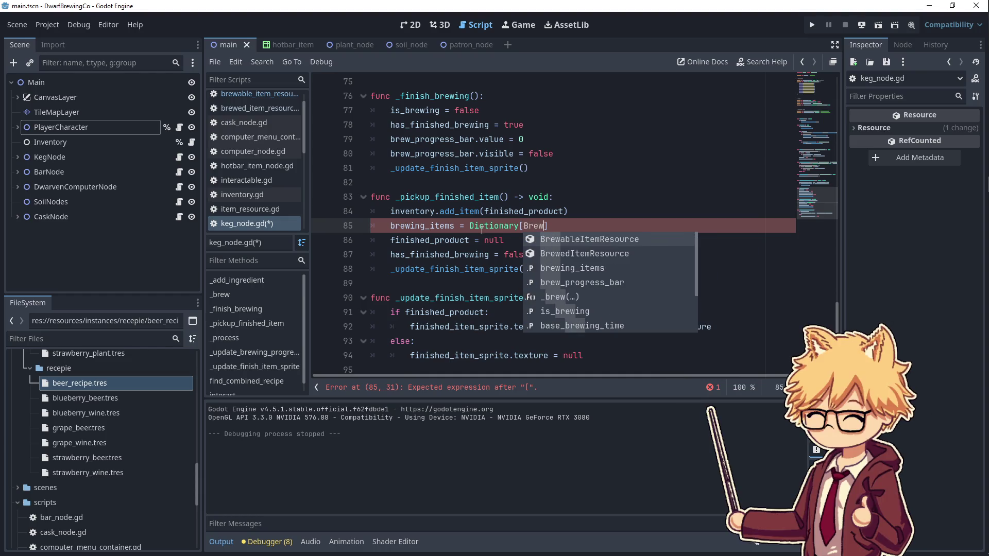
key("Down")
key("Up")
key("Return")
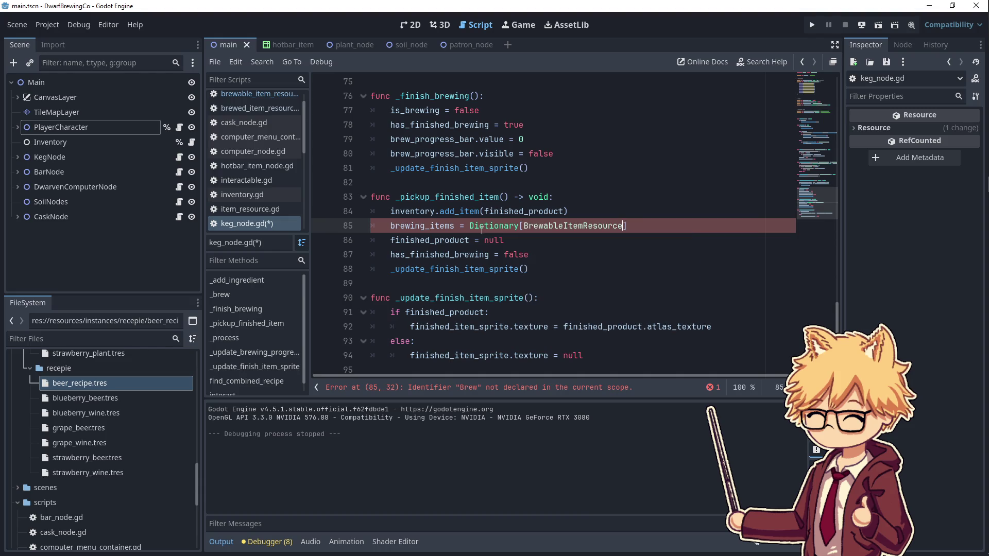
key("BackSpace")
type("null")
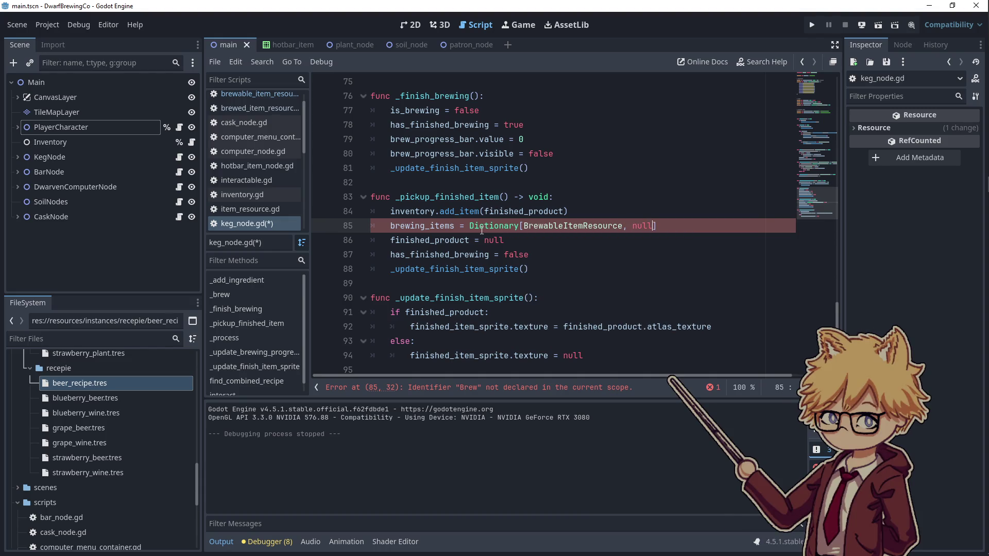
left_click_drag(655, 226, 470, 226)
type("{")
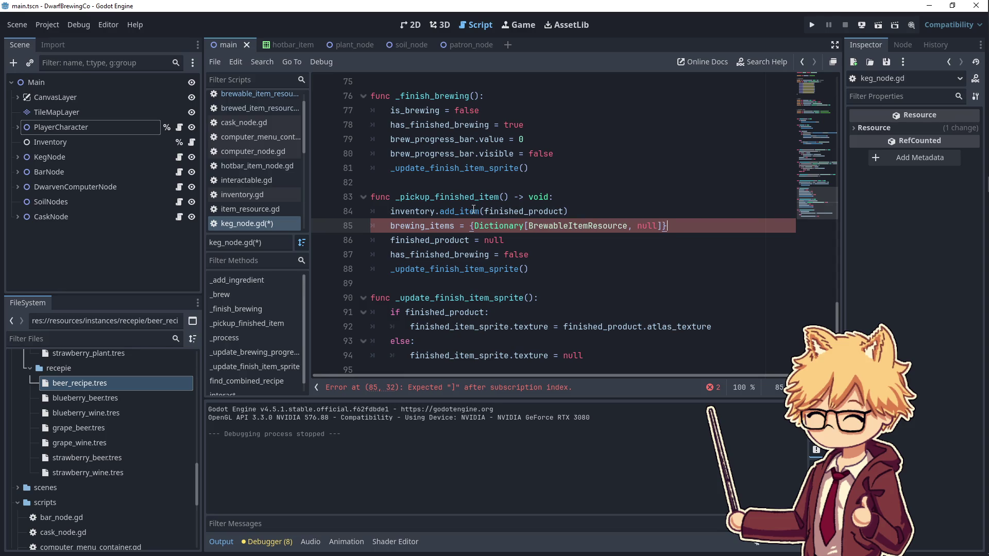
key("BackSpace")
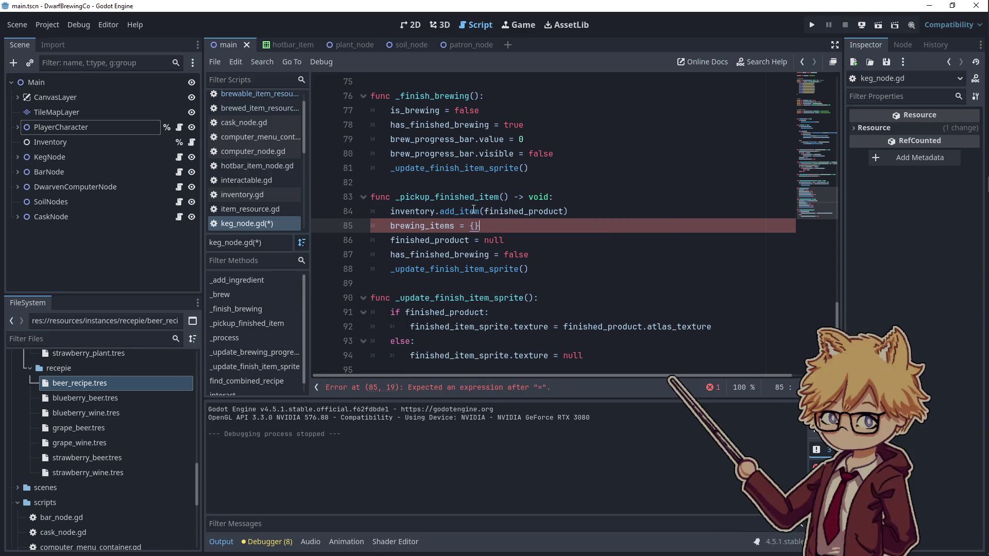
Save keg_node.gd and run the project again
left_click(529, 168)
key("ctrl+s")
left_click(817, 28)
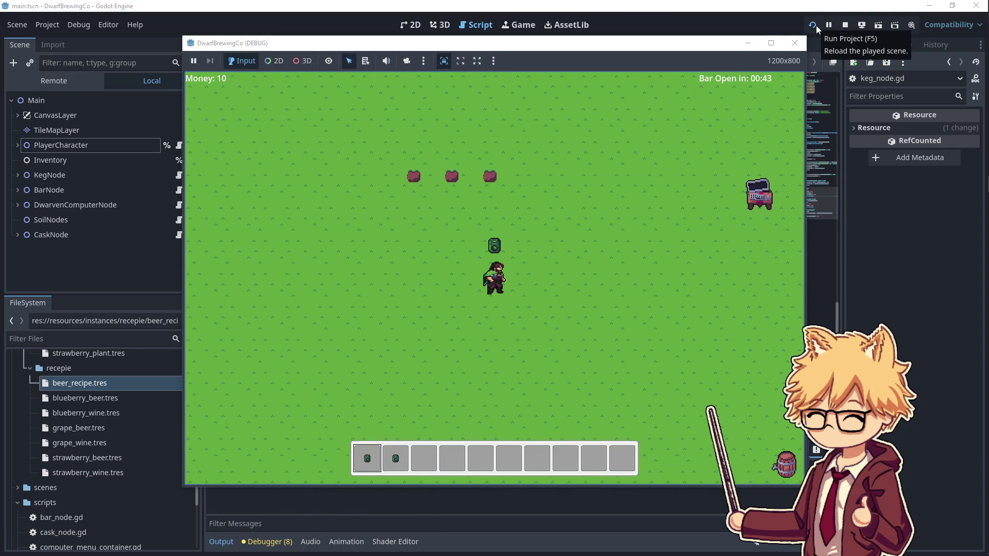
Walk up to the soil and plant a seed from hotbar slot 3
key("w")
key("6")
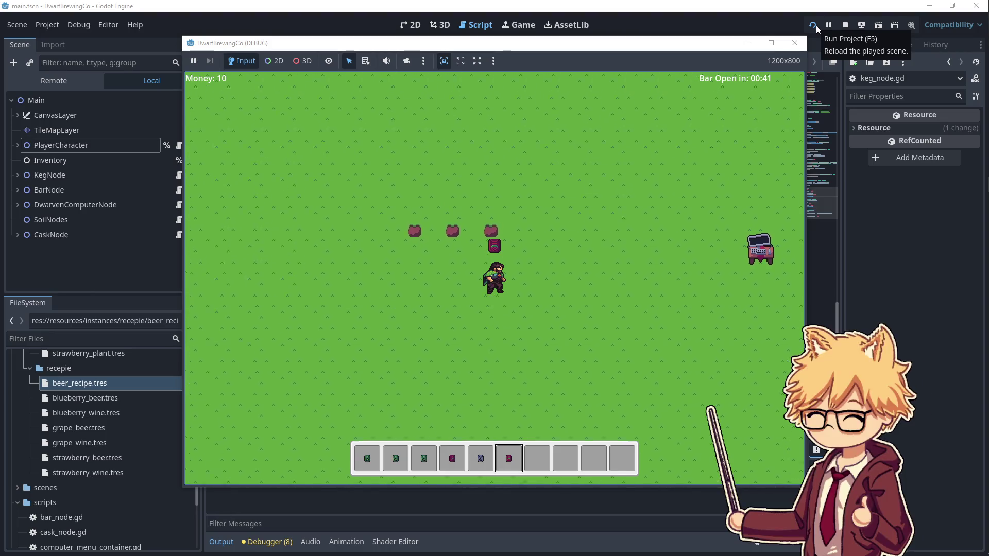
key("3")
key("w")
key("e")
Walk down to the grown plant and harvest it
key("s")
key("a")
key("s")
key("d")
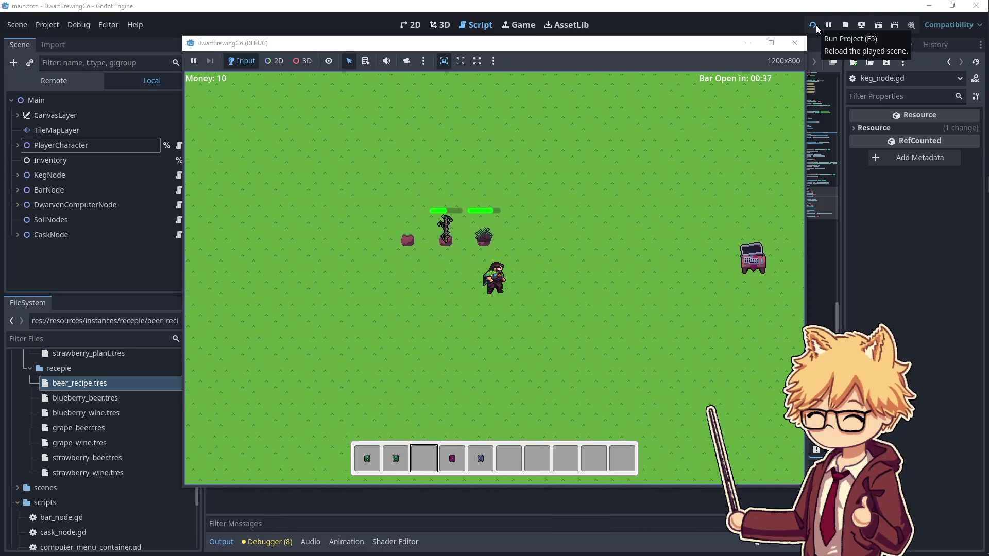
key("d")
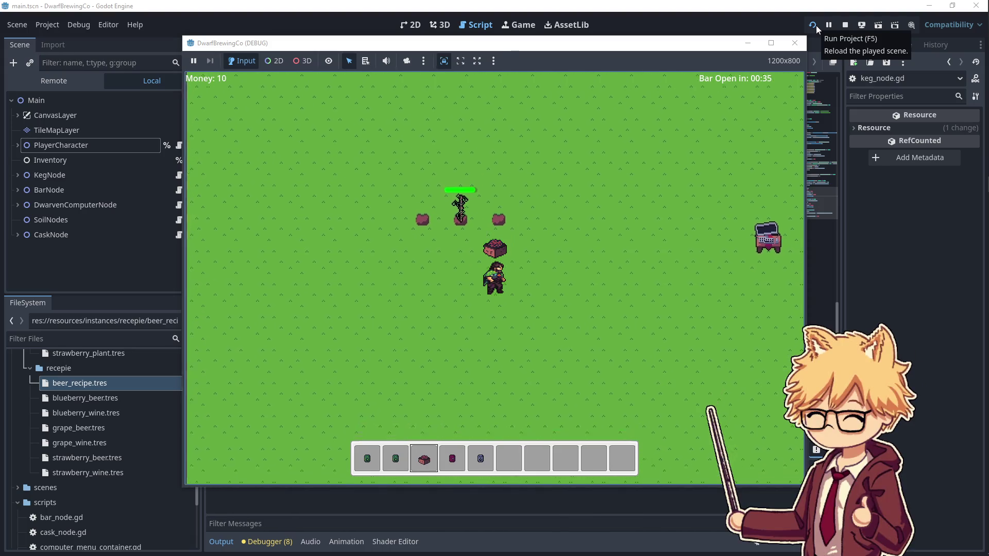
key("e")
key("s")
Hold the hotbar slot 4 ingredient and put it into the keg
key("d")
key("s")
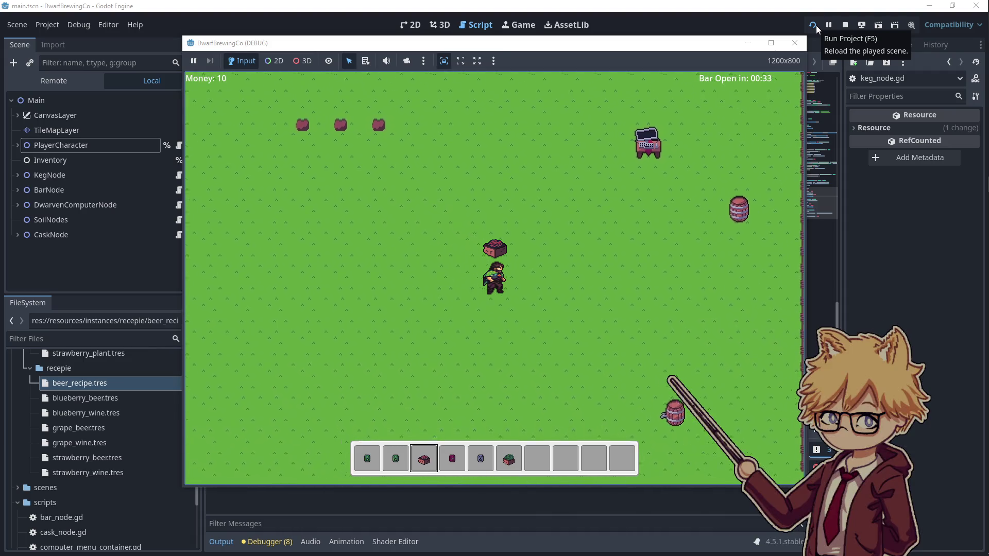
key("4")
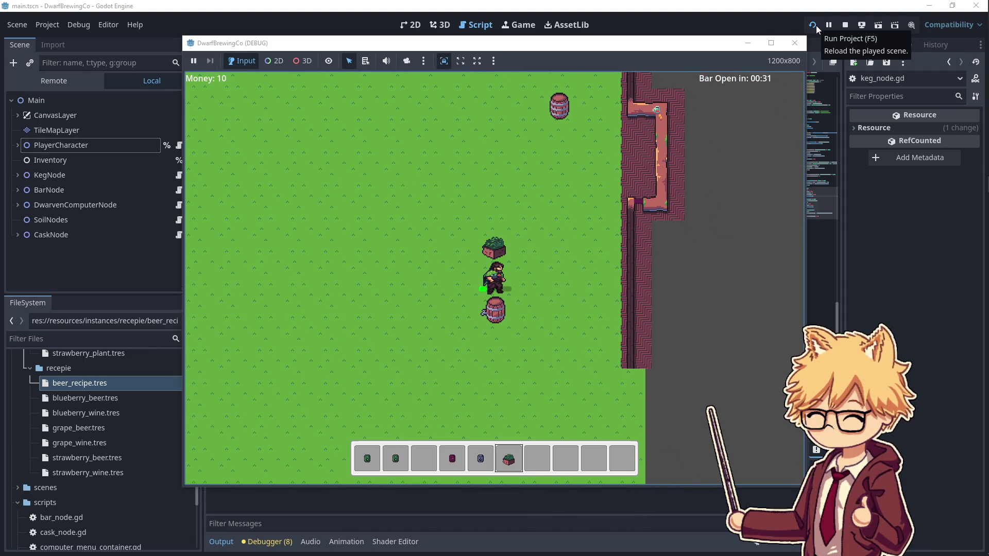
key("w")
key("d")
key("e")
Walk around to collect another item, then select hotbar slot 3
key("s")
key("d")
key("a")
key("w")
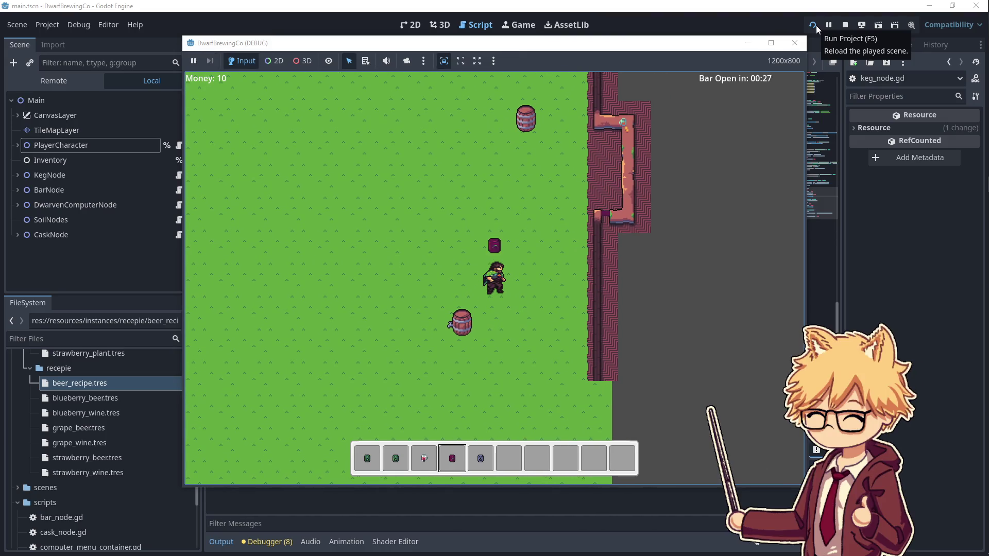
key("w")
key("d")
key("3")
Walk left with the slot 5 item, then hold the green keg from slot 2
key("a")
key("s")
key("5")
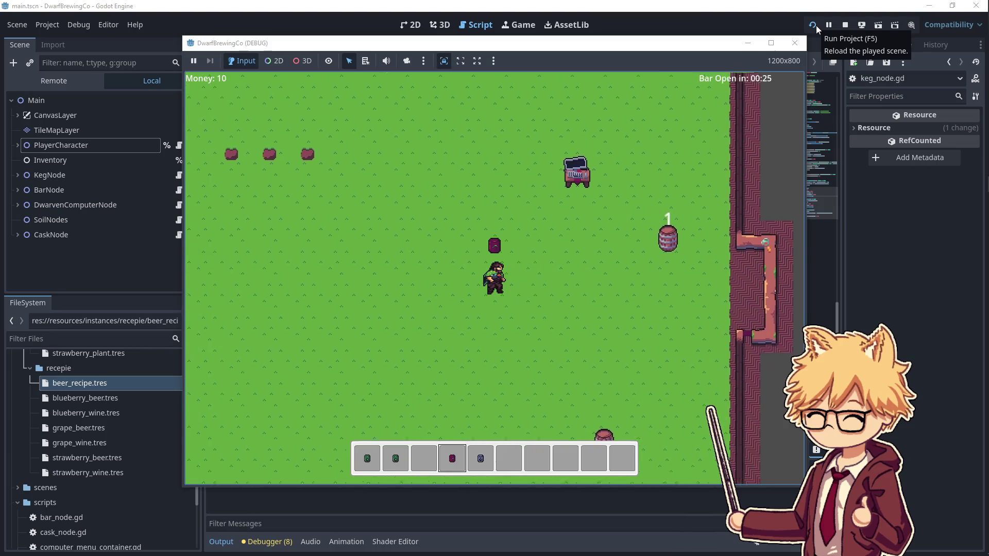
key("w")
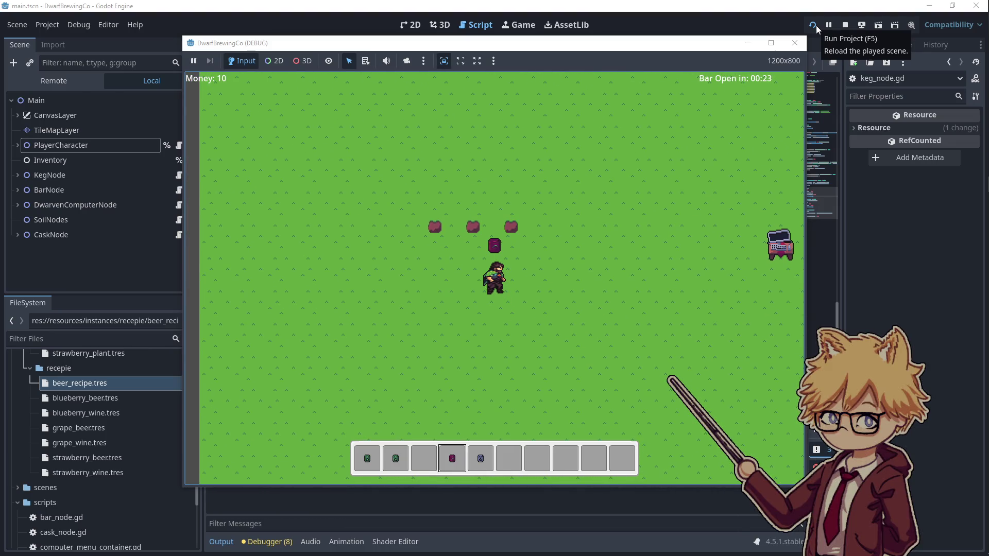
key("s")
key("d")
key("2")
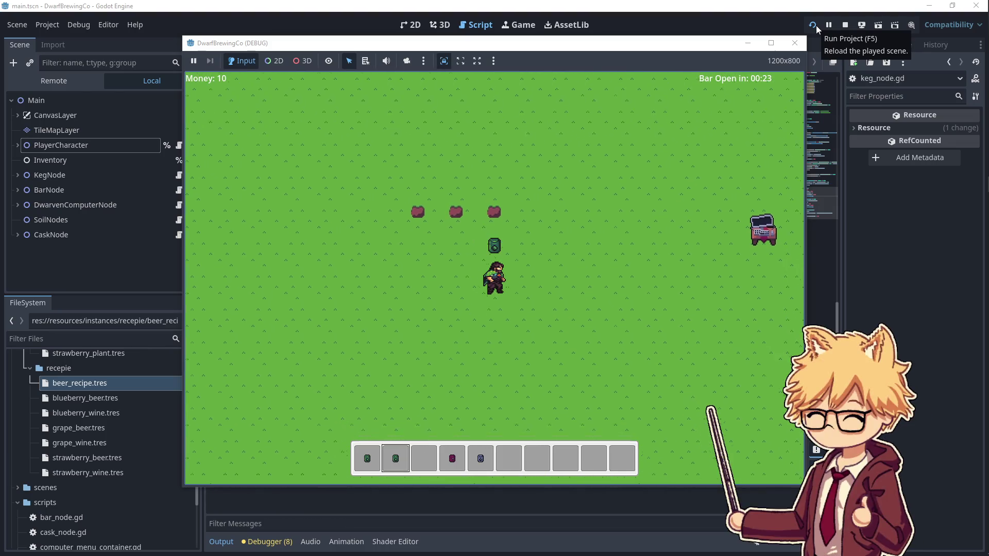
Plant the slot 5 seed in an empty soil patch
key("a")
key("s")
key("5")
key("e")
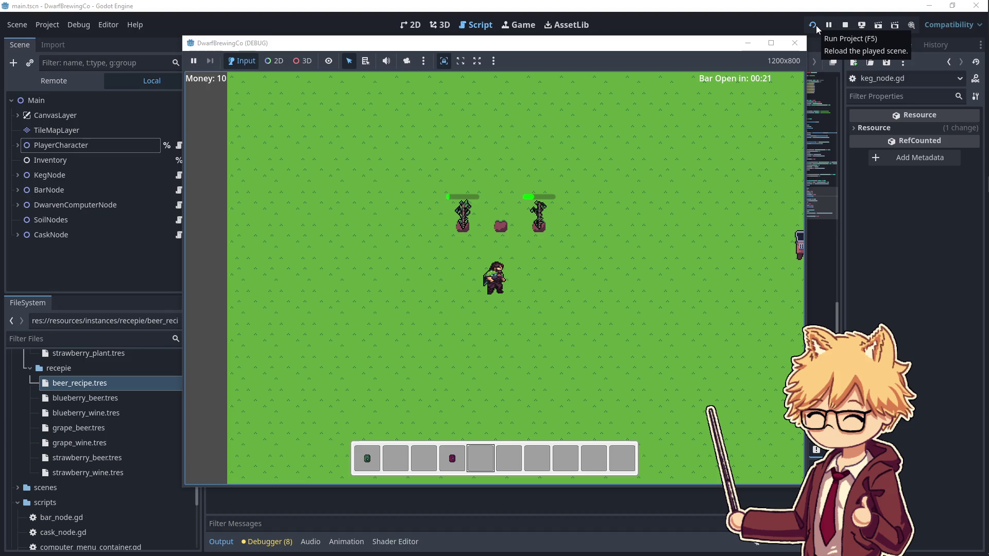
Walk up and right, then harvest the ripened fruit
key("d")
key("w")
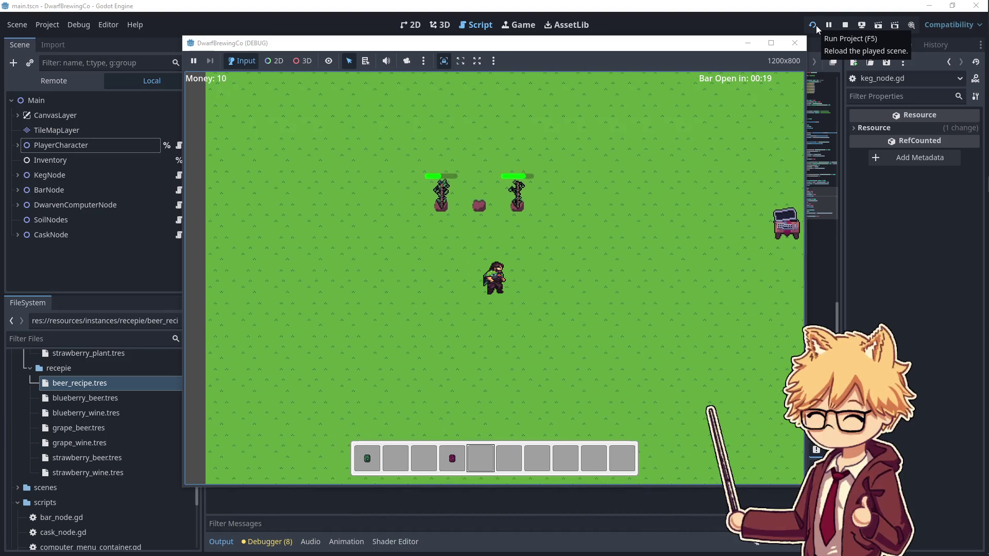
key("a")
key("s")
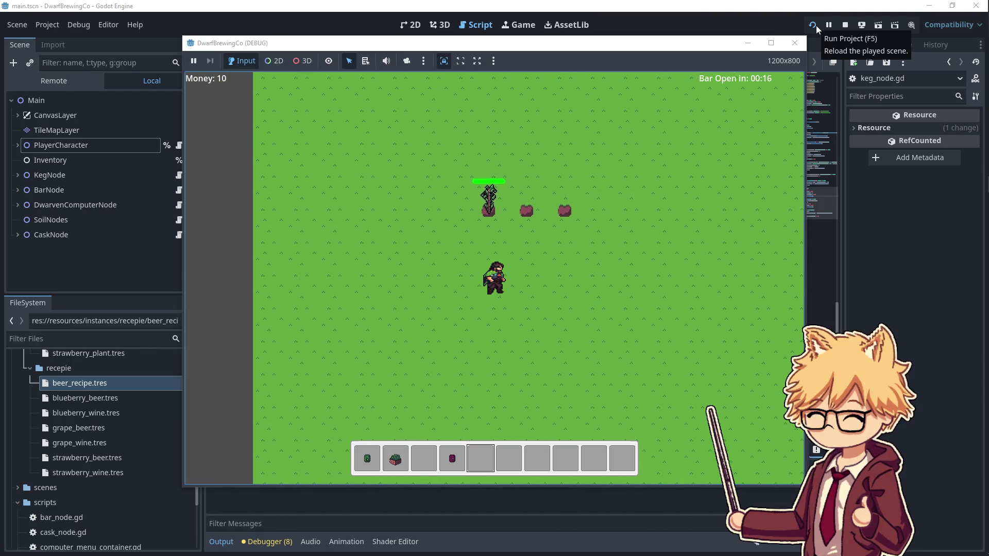
Collect another item with slot 2 held and add the harvested ingredients to the keg
key("2")
key("w")
key("a")
key("d")
key("s")
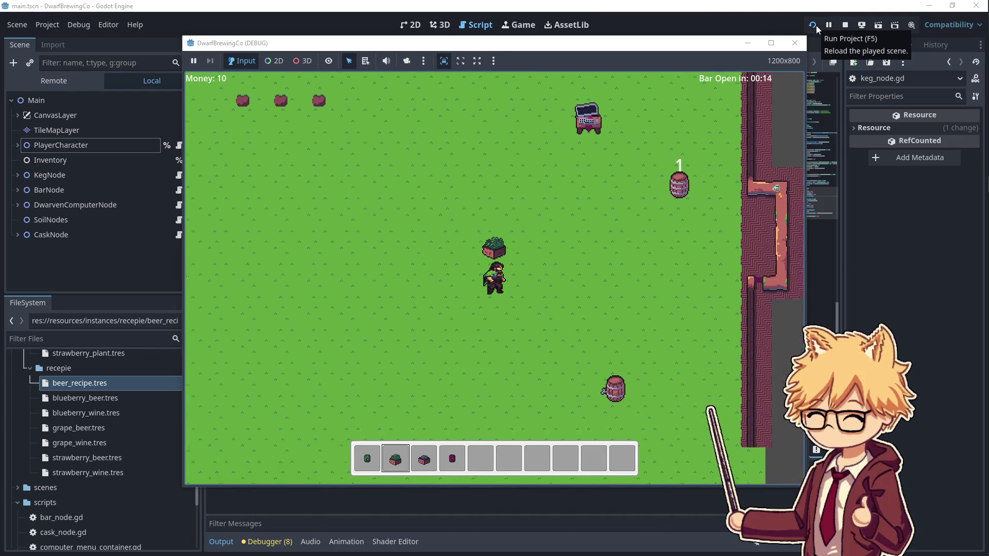
key("d")
key("s")
key("3")
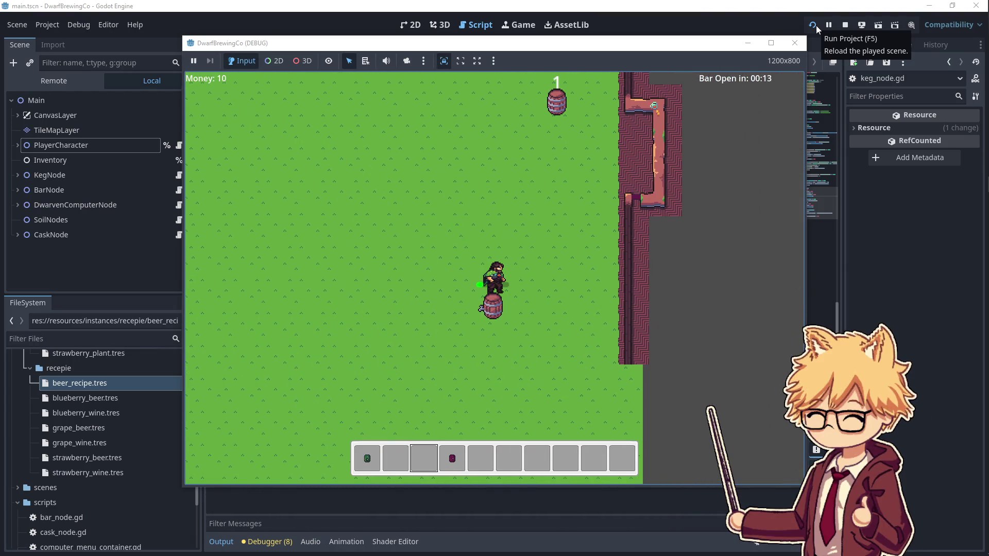
Let the keg finish brewing and collect the finished drink
key("w")
key("d")
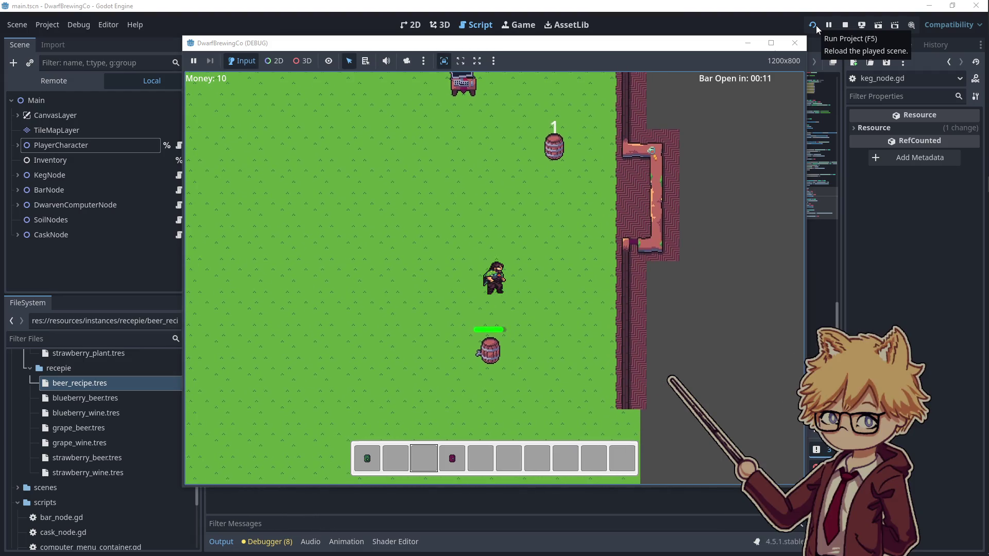
key("s")
key("2")
key("w")
key("d")
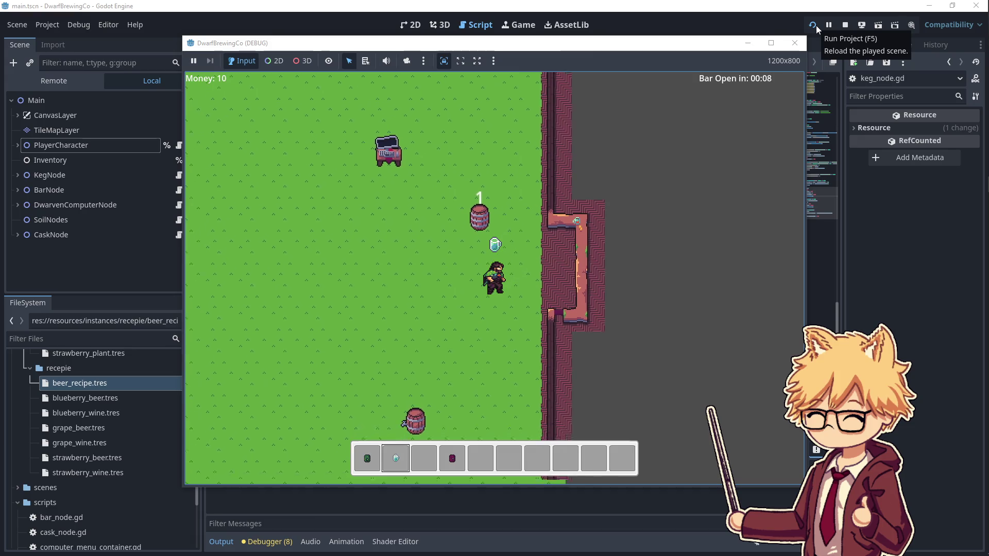
Walk around with the drink while cycling through hotbar slots 2, 3 and 4
key("w")
key("a")
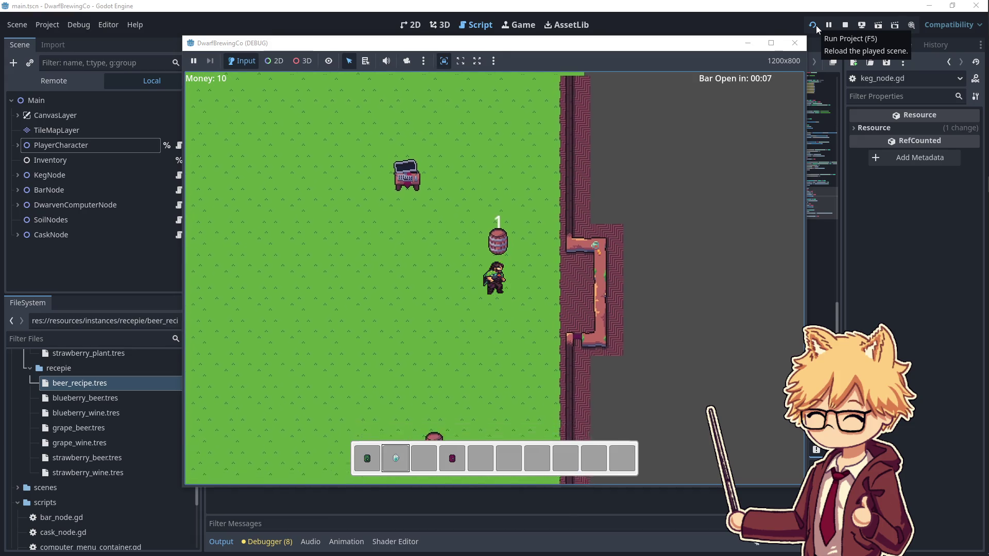
key("d")
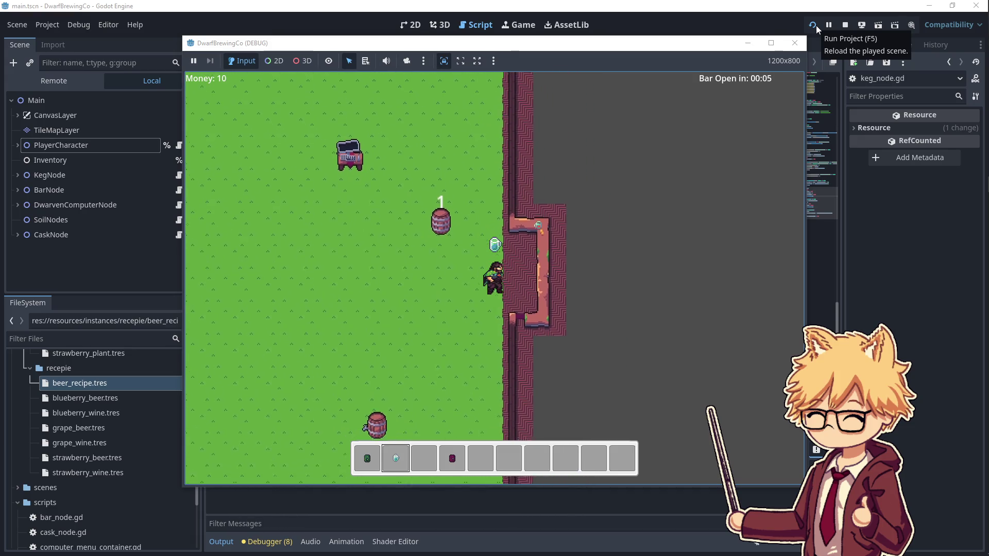
key("a")
key("3")
key("4")
key("3")
key("2")
key("a")
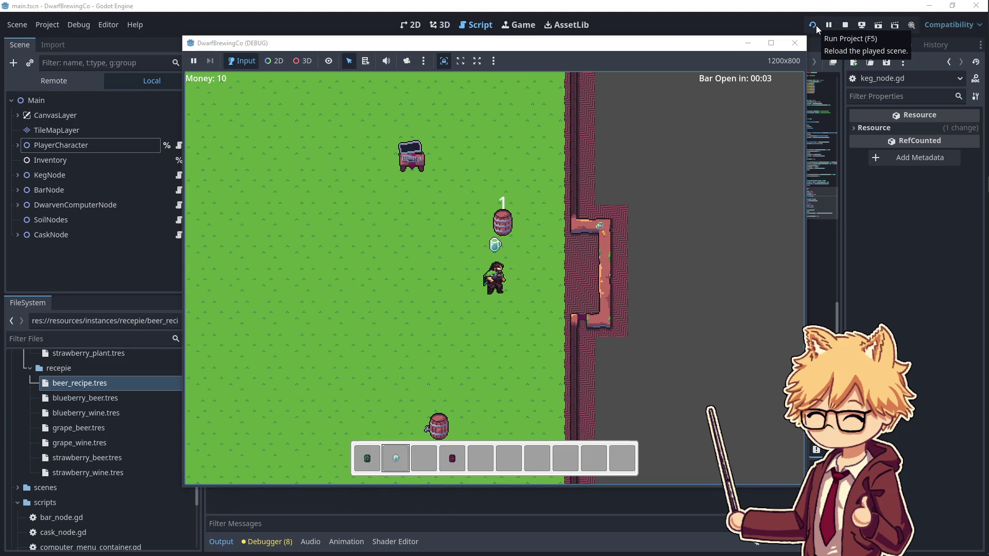
Hold the drink from slot 2, then put it away by switching to empty slot 3
key("2")
key("3")
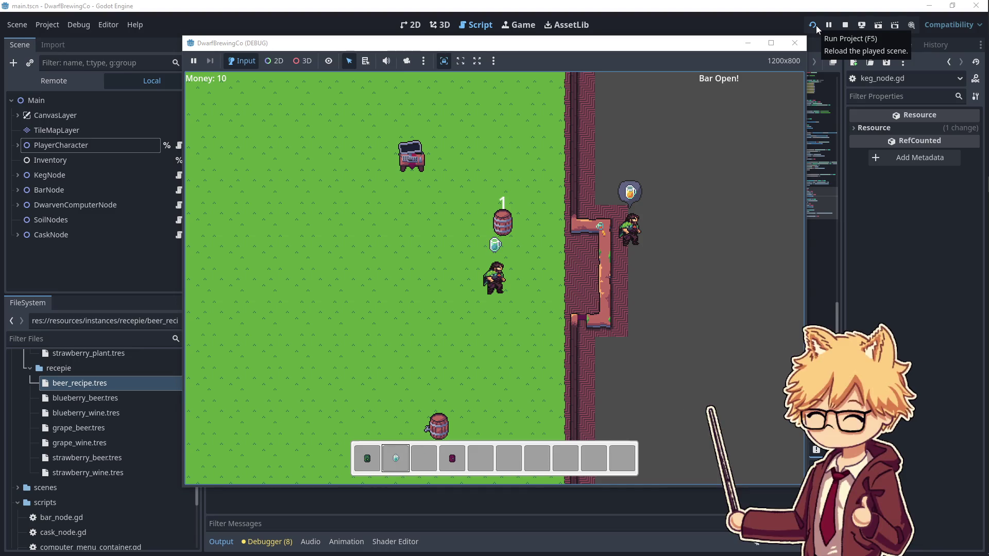
key("3")
key("a")
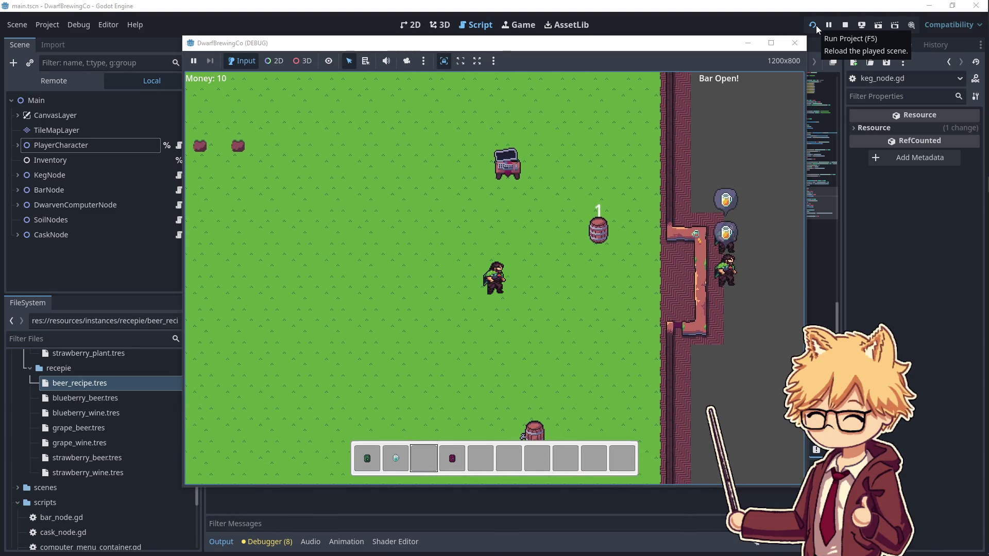
key("3")
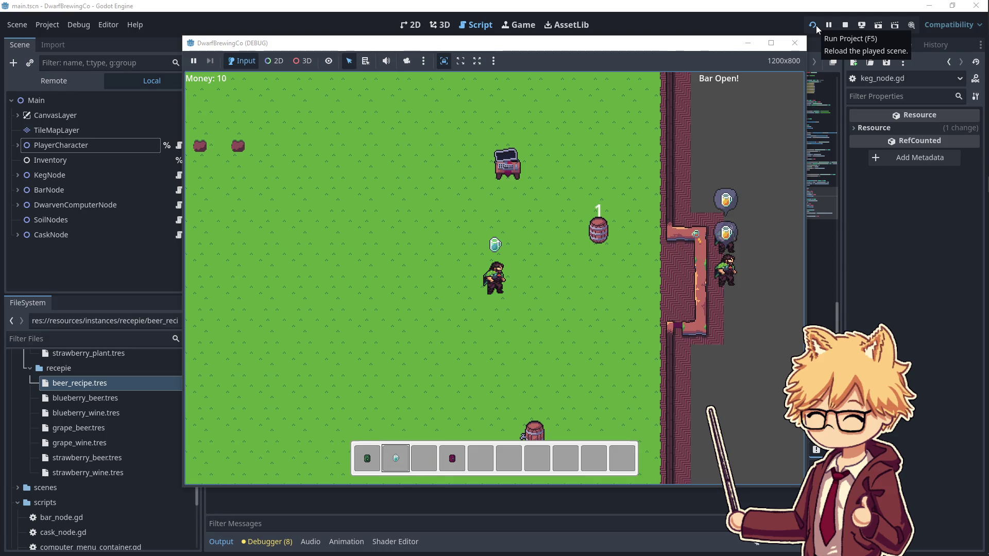
Walk to the in-game computer, open its menu, then close it and walk away
key("w")
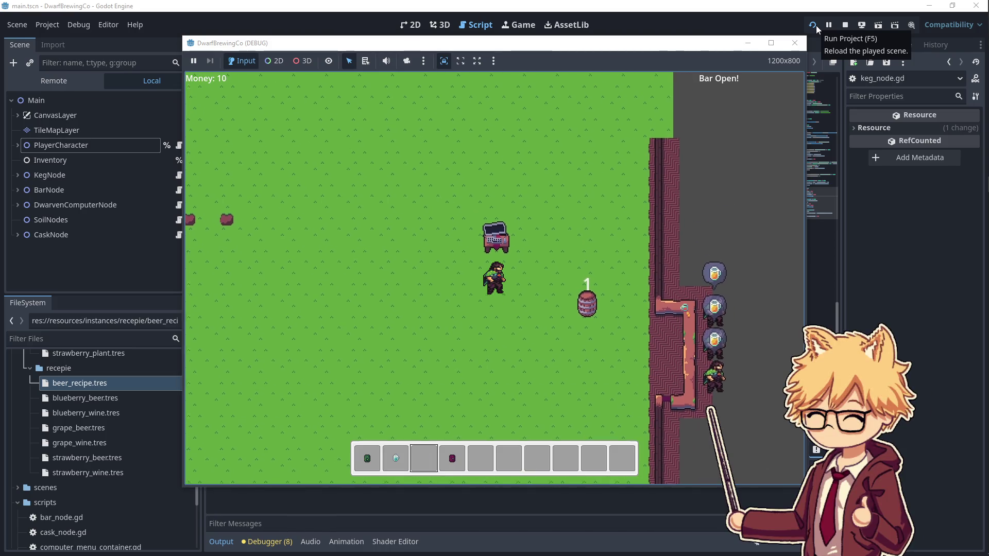
key("a")
key("w")
key("d")
key("e")
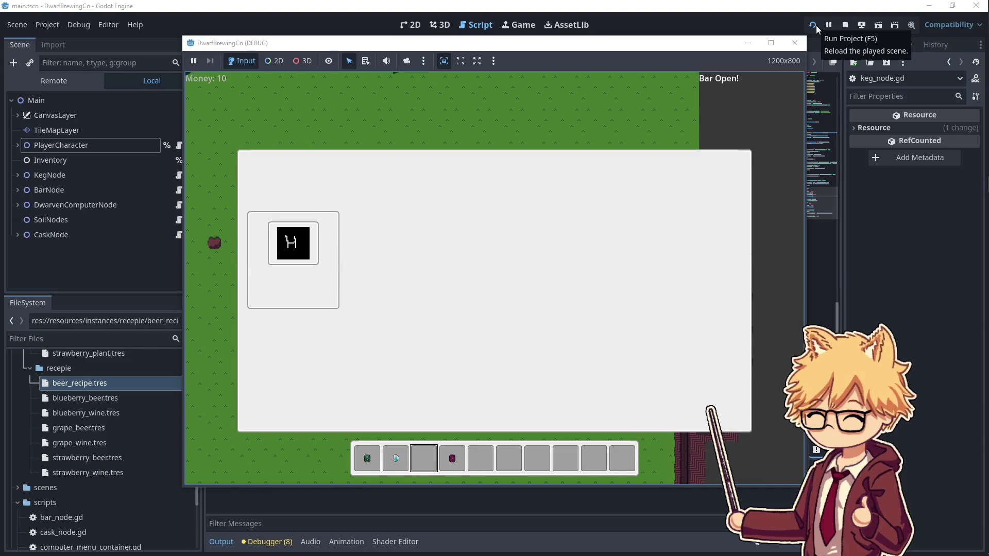
key("e")
key("s")
key("a")
key("w")
key("d")
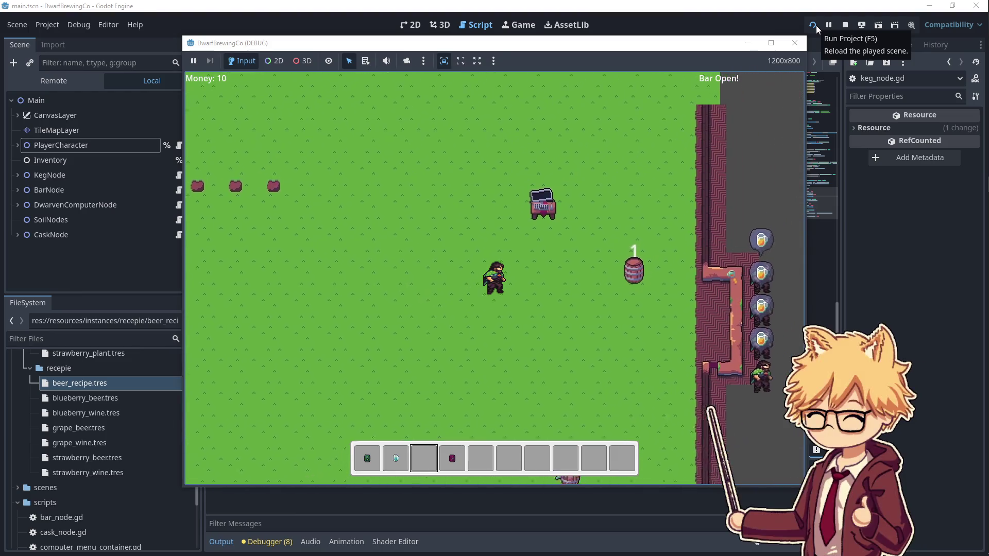
Walk around and open and close the computer menu again
key("d")
key("s")
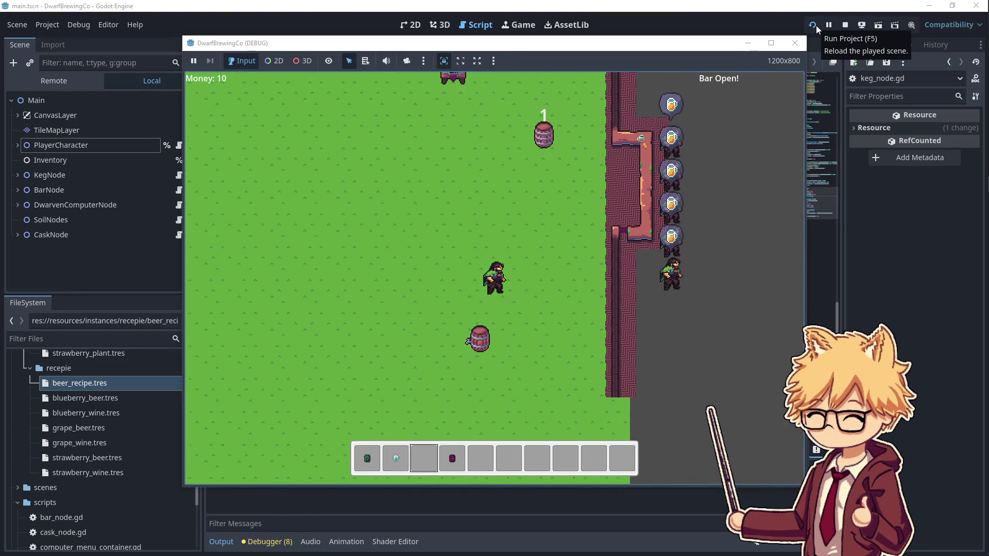
key("w")
key("a")
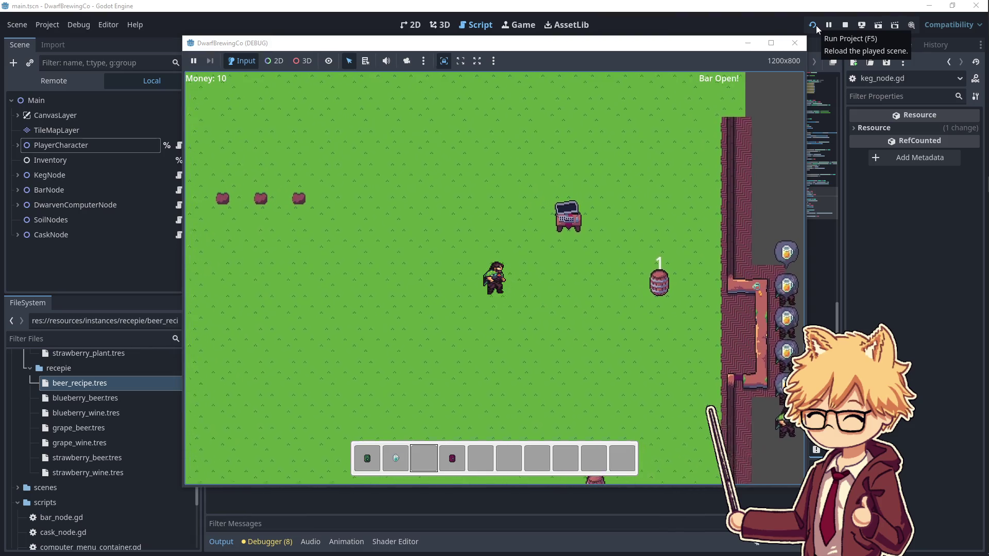
key("s")
key("w")
key("d")
key("e")
key("e")
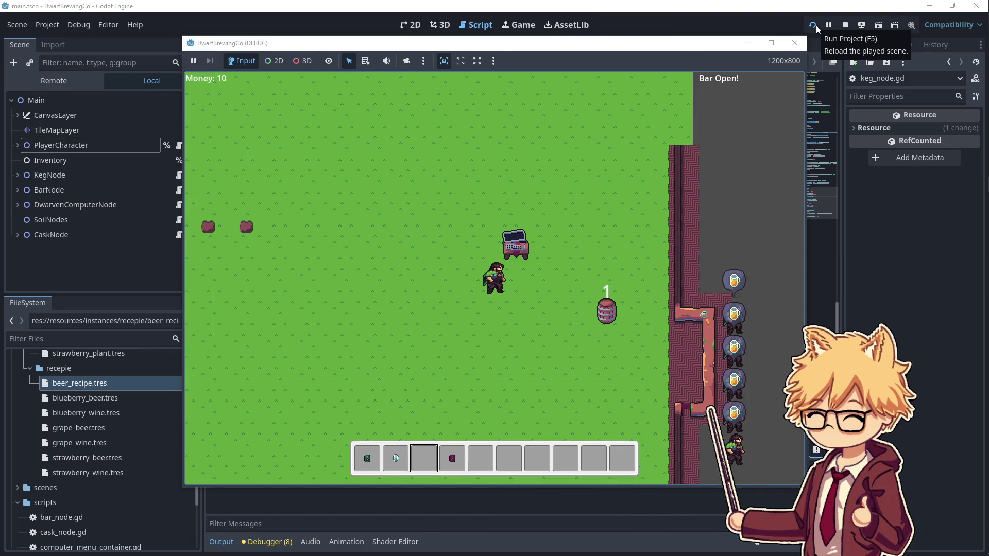
key("e")
key("e")
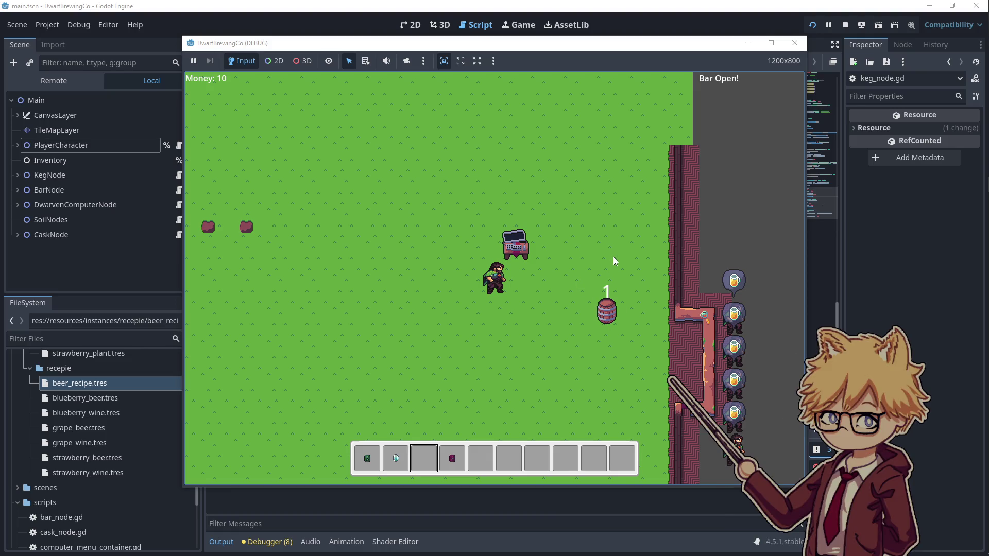
left_click(800, 46)
Open the Export dialog, choose the Web (Runnable) preset and start Export Project
left_click(538, 197)
left_click(55, 30)
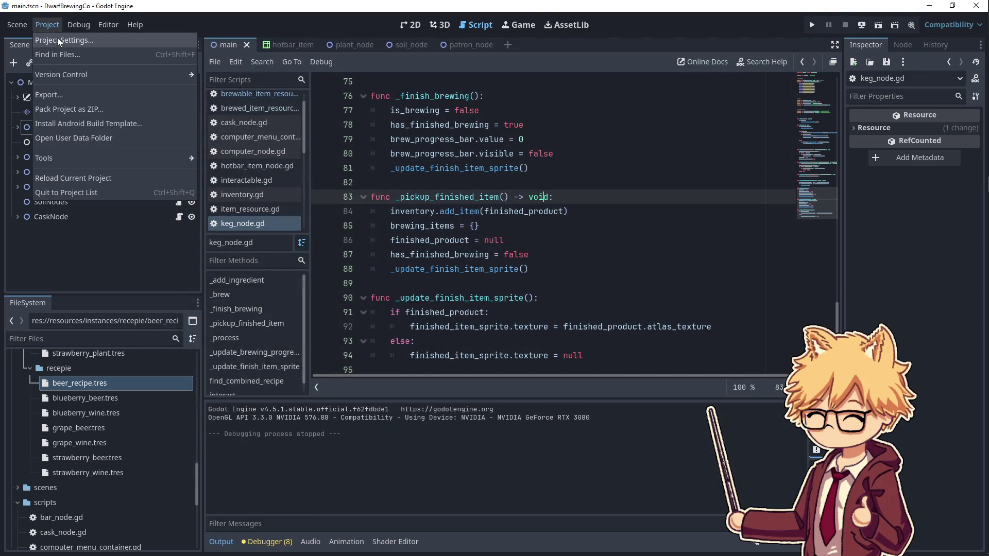
left_click(74, 95)
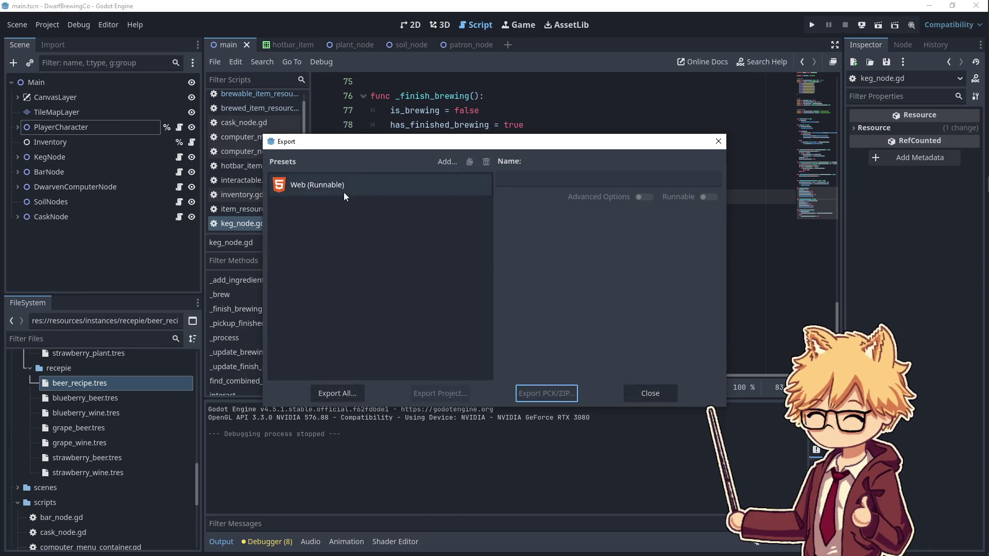
left_click(344, 186)
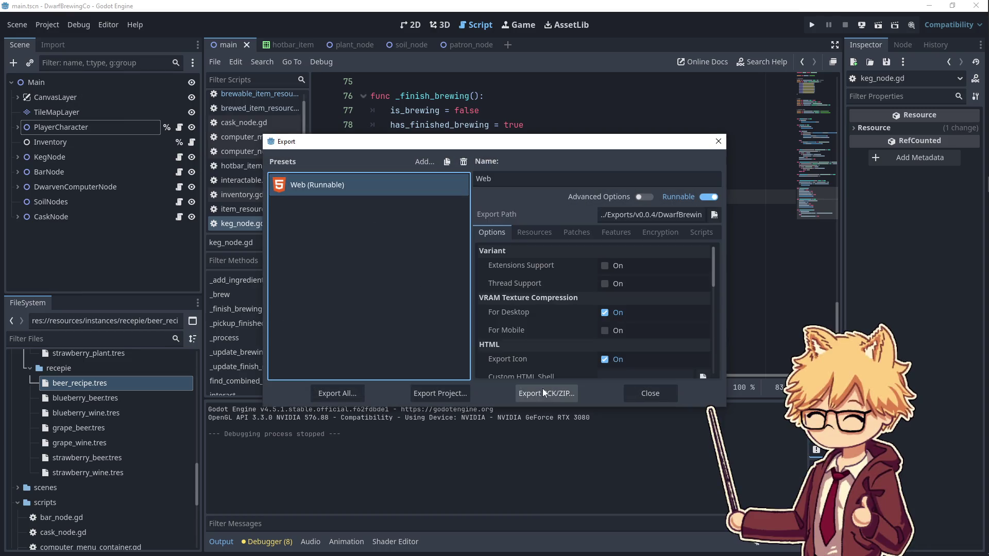
left_click(468, 392)
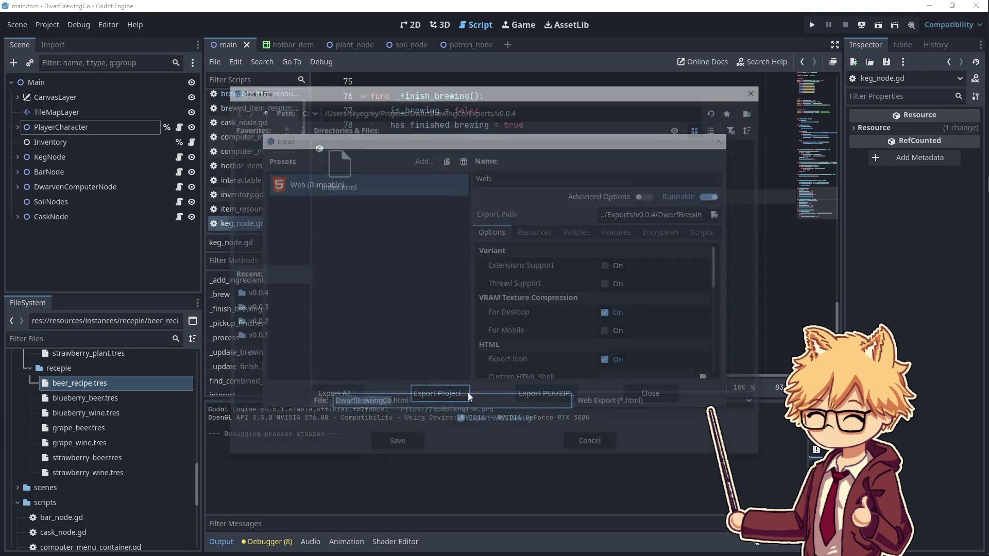
Create a v0.0.5 folder under Exports and save DwarfBrewingCo.html into it
left_click(261, 110)
right_click(431, 235)
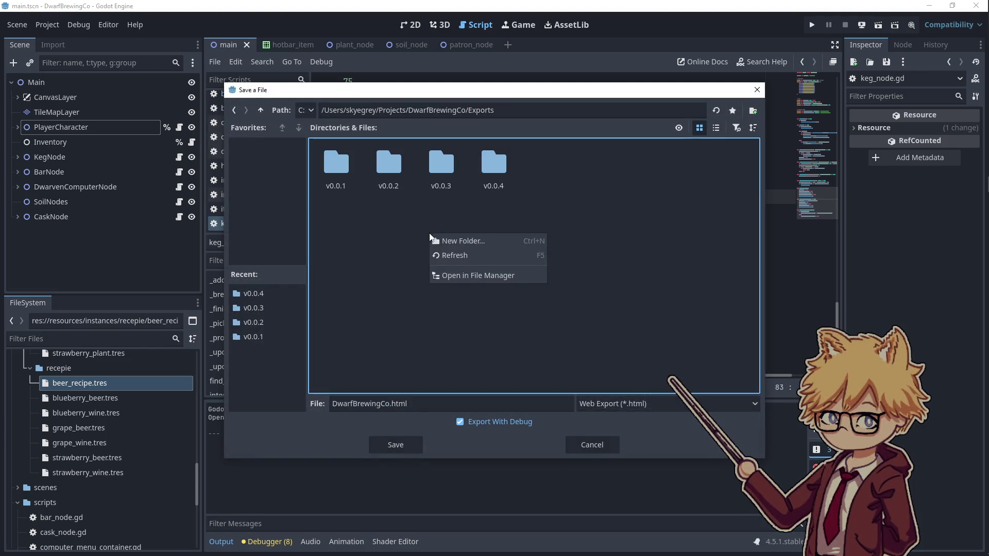
left_click(457, 241)
type("v0.0.5")
key("Return")
left_click(365, 403)
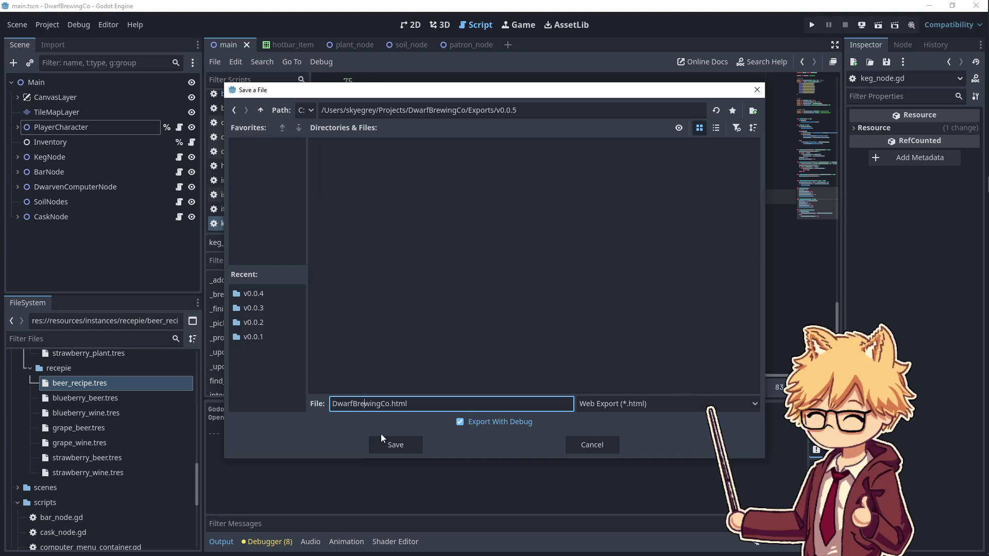
left_click(385, 444)
Browse in File Explorer to Projects > DwarfBrewingCo > Exports > v0.0.5
mouse_move(982, 95)
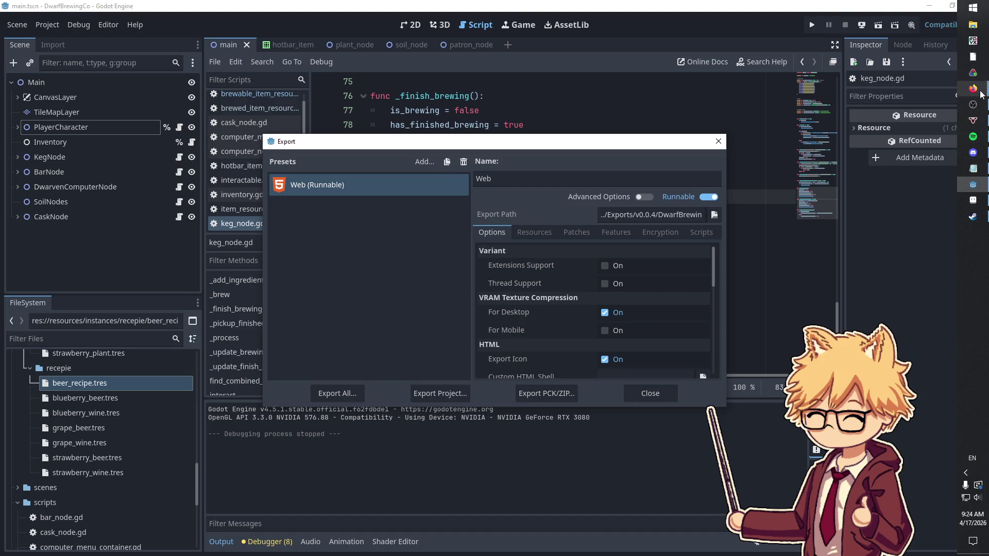
left_click(973, 25)
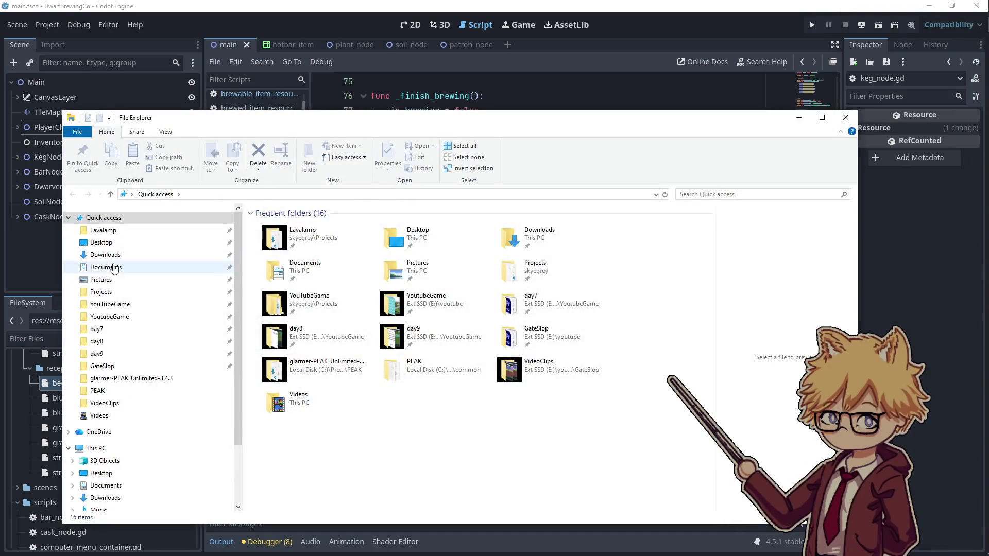
left_click(101, 292)
left_click(292, 365)
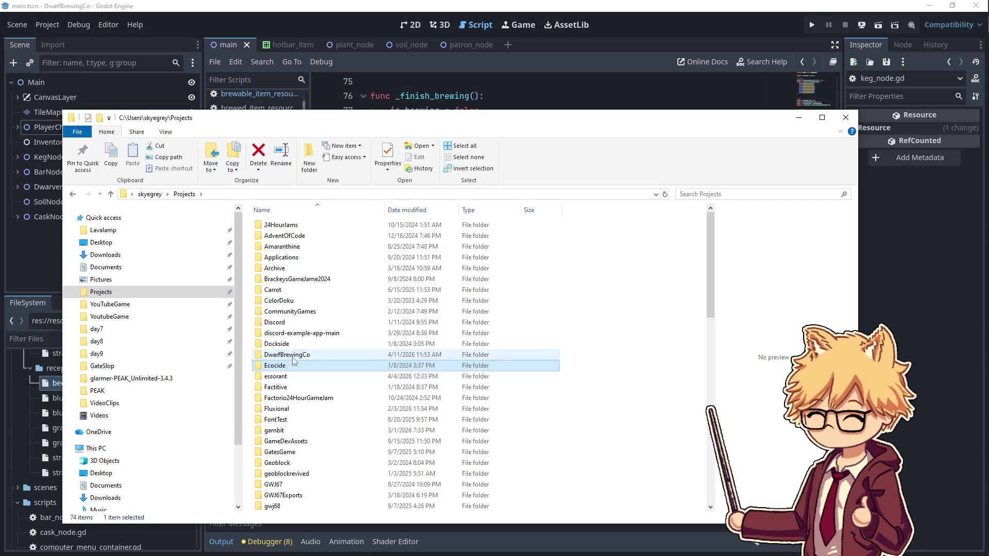
double_click(291, 356)
double_click(289, 246)
left_click(281, 268)
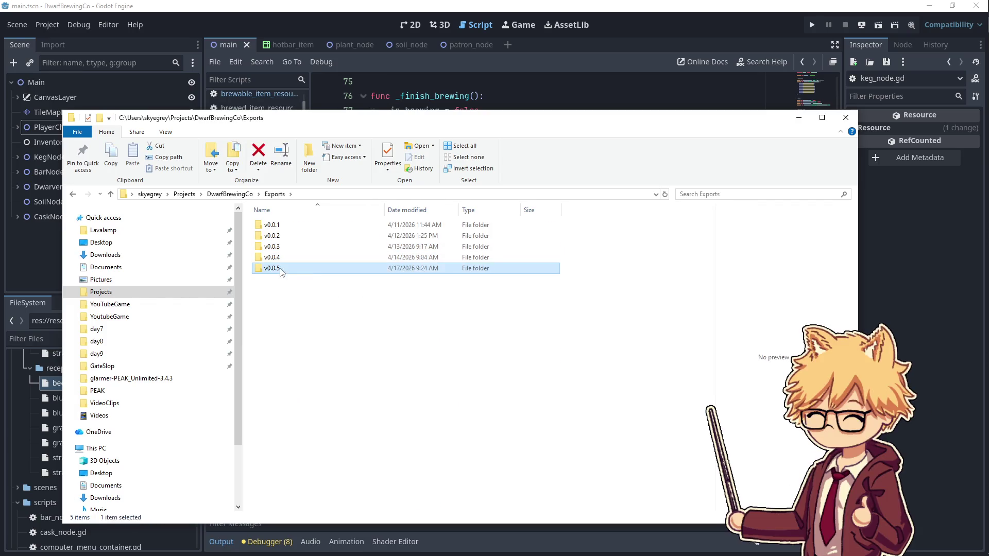
double_click(281, 268)
Rename the exported HTML file to index.html
right_click(287, 257)
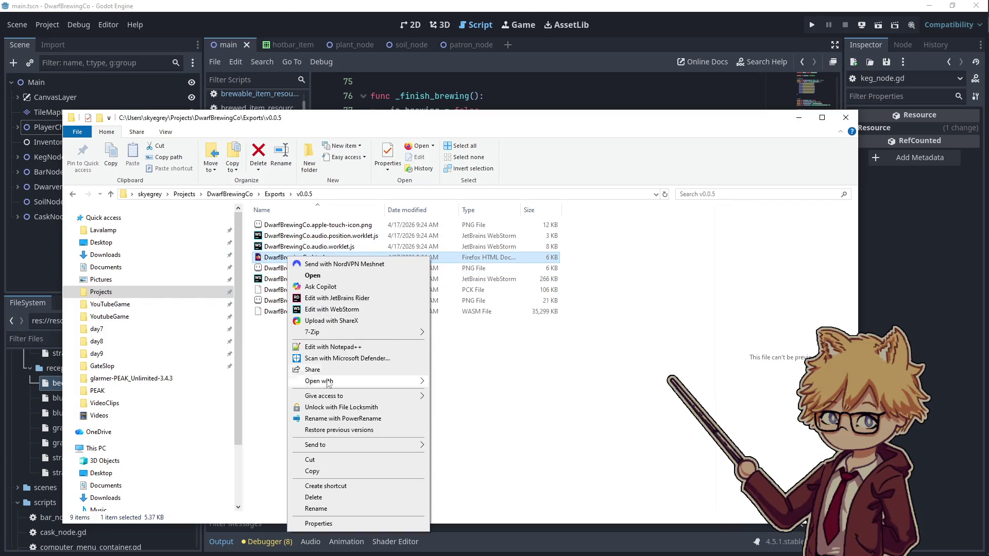
left_click(317, 509)
type("index")
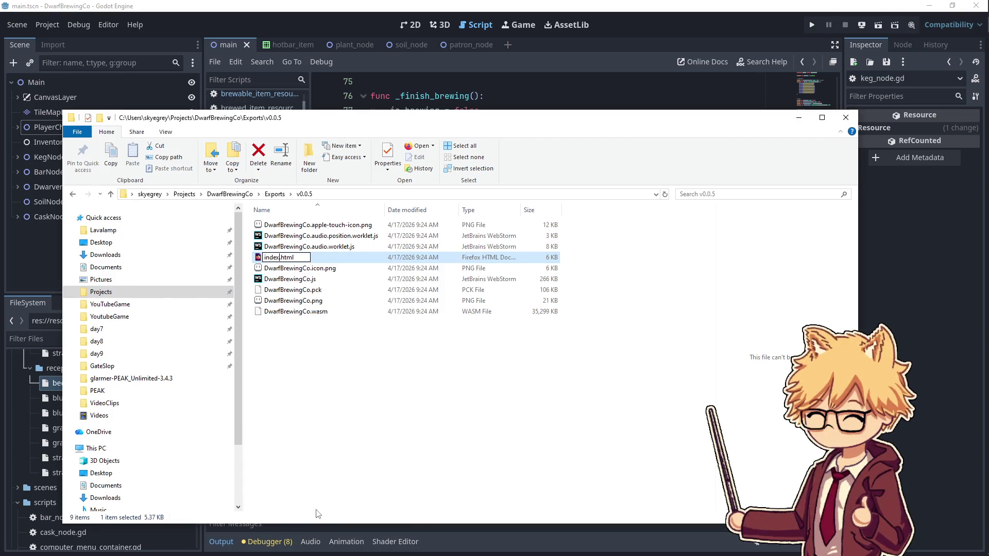
key("Return")
Select all nine build files and compress them with 7-Zip into v0.0.5.zip
key("ctrl+a")
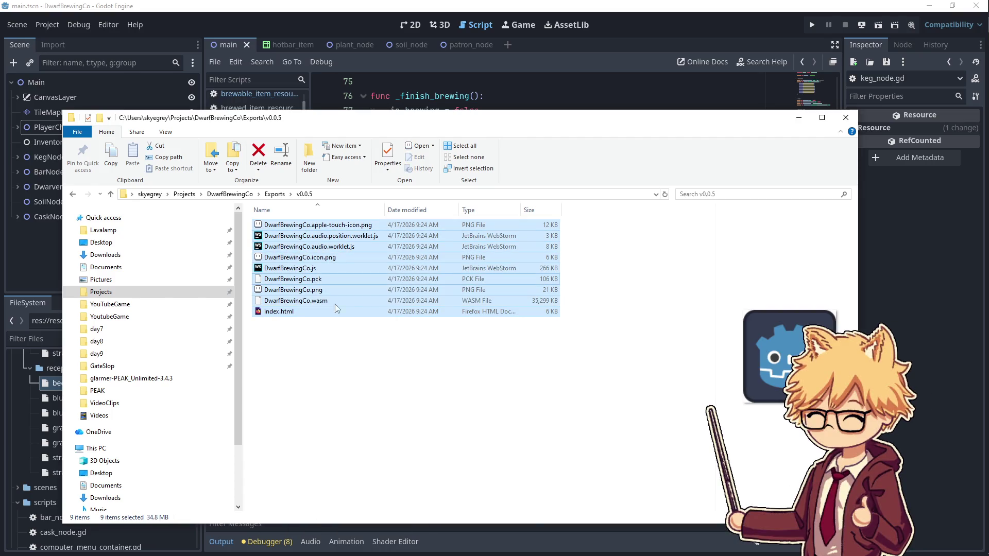
right_click(316, 300)
mouse_move(361, 339)
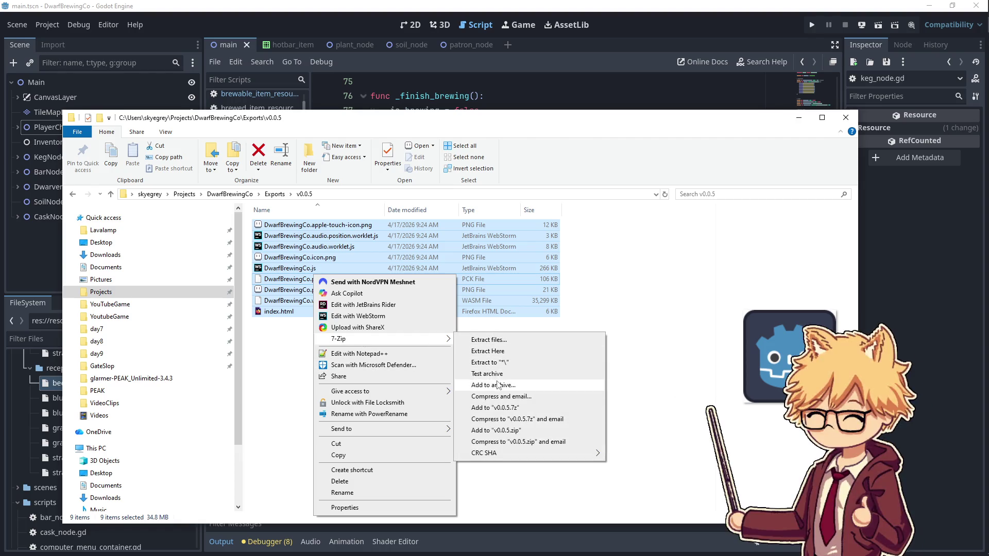
left_click(498, 386)
key("Return")
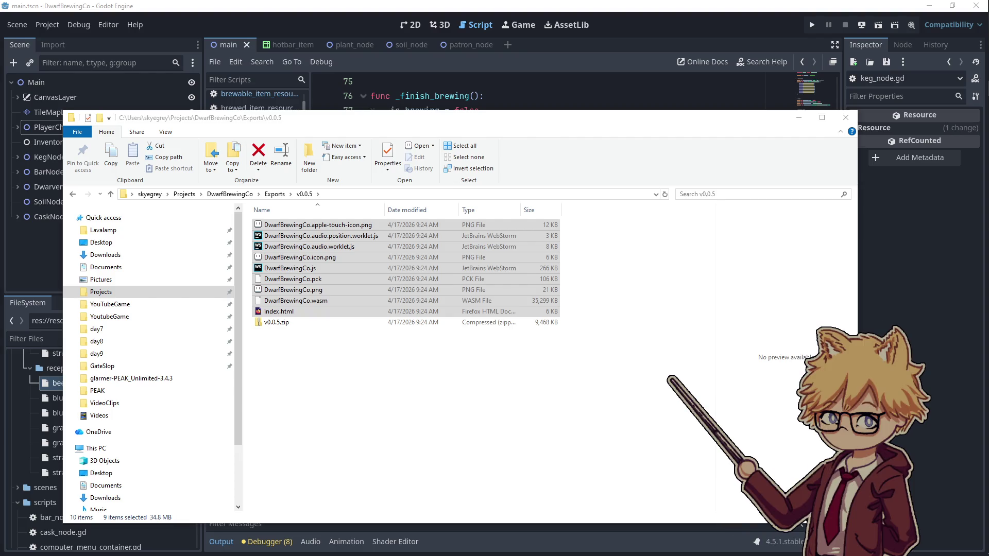
key("alt+Tab")
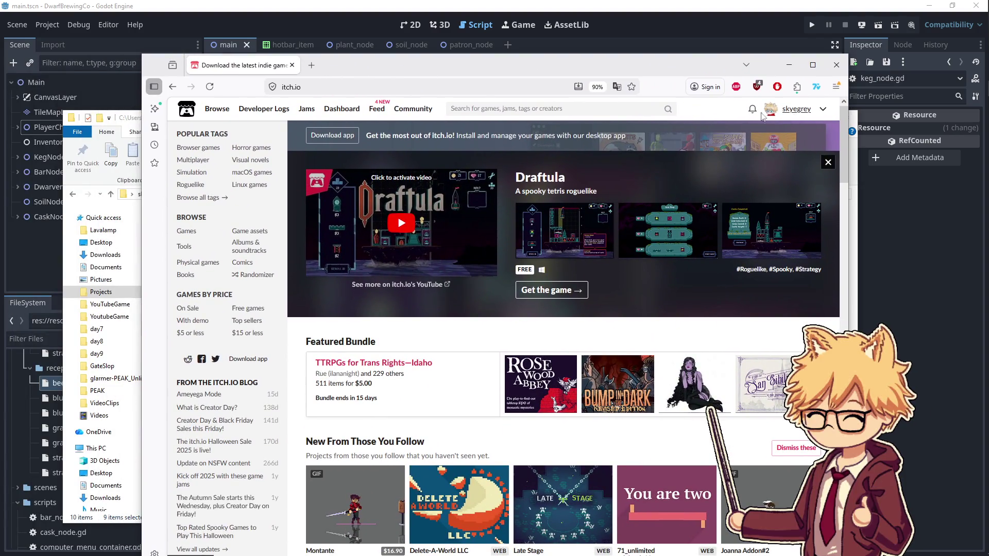
Visit the itch.io profile page and account settings, then return to the profile
left_click(796, 109)
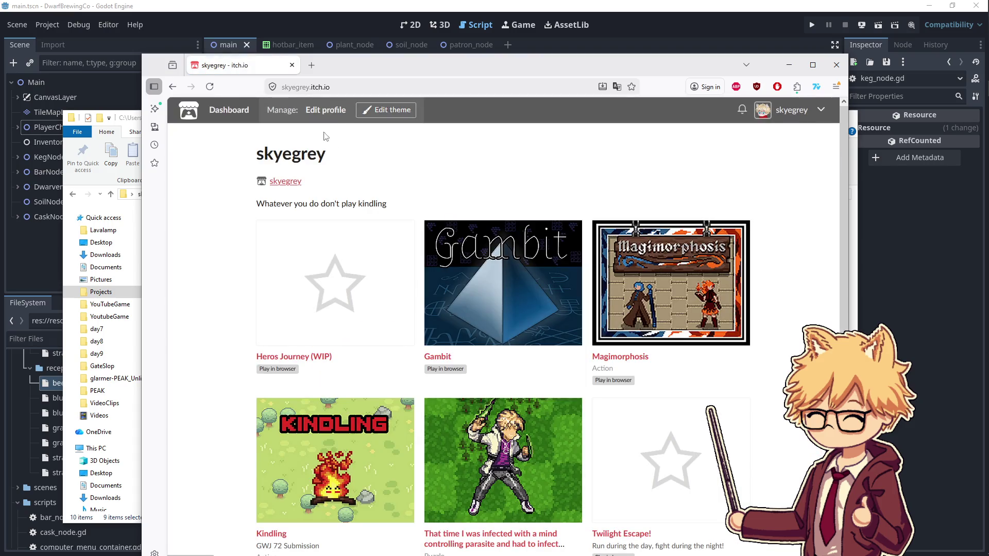
left_click(325, 109)
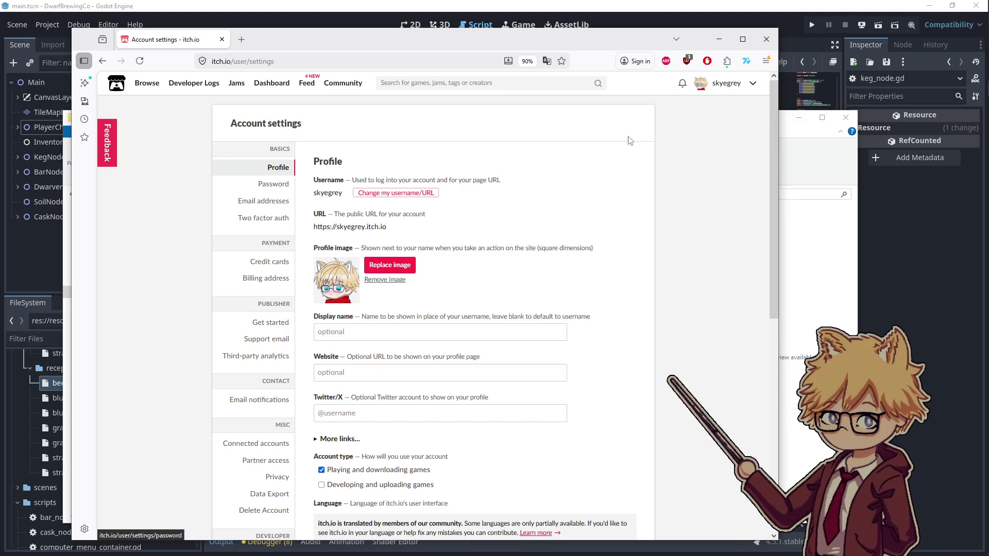
left_click(735, 84)
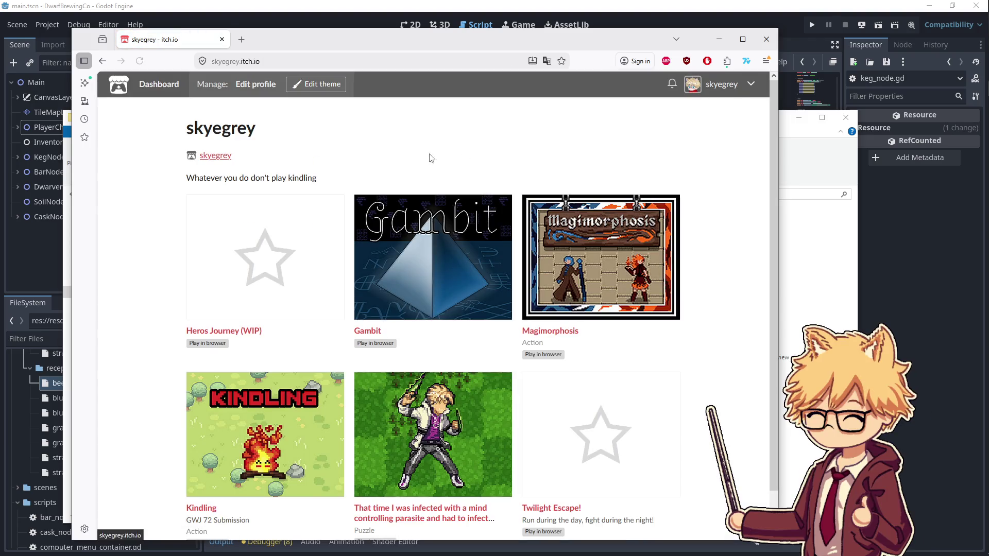
scroll(256, 95, "down", 1)
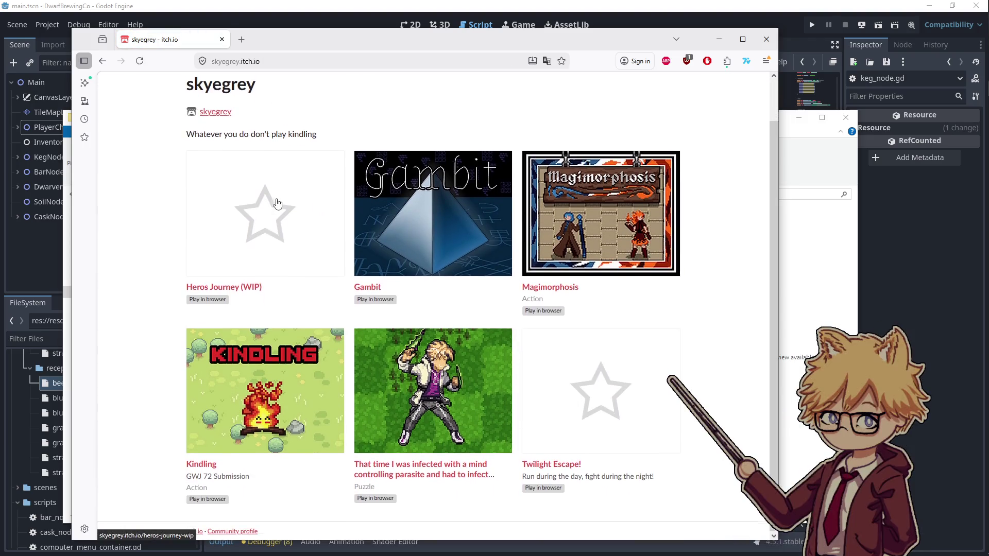
scroll(597, 258, "up", 1)
Go to the creator dashboard and open Dwarf Brewing Co for editing
left_click(751, 85)
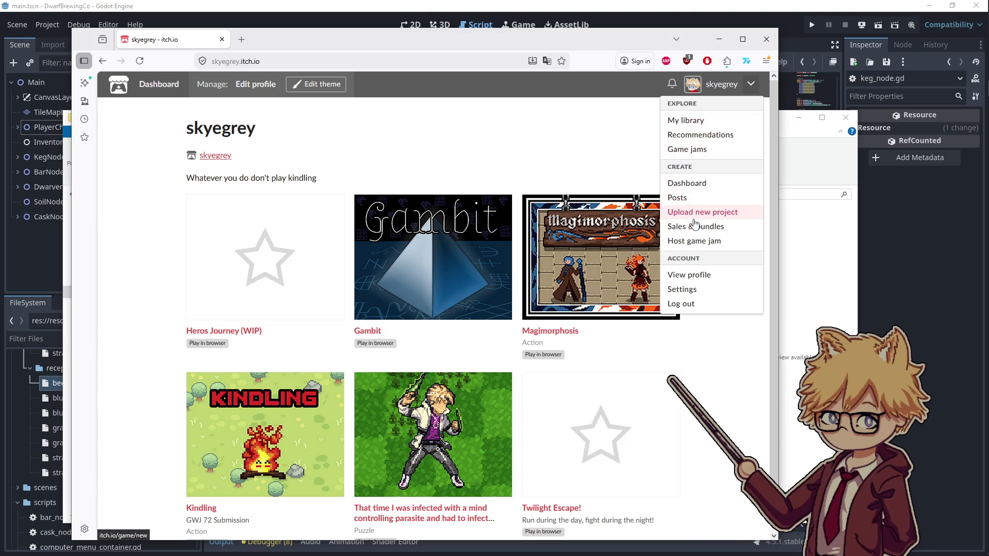
left_click(693, 184)
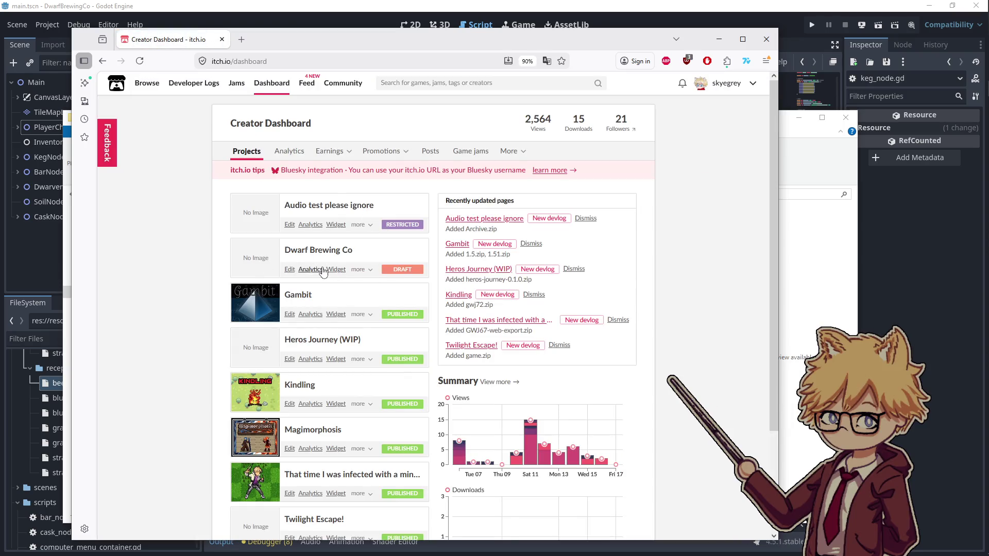
left_click(289, 270)
scroll(337, 313, "down", 4)
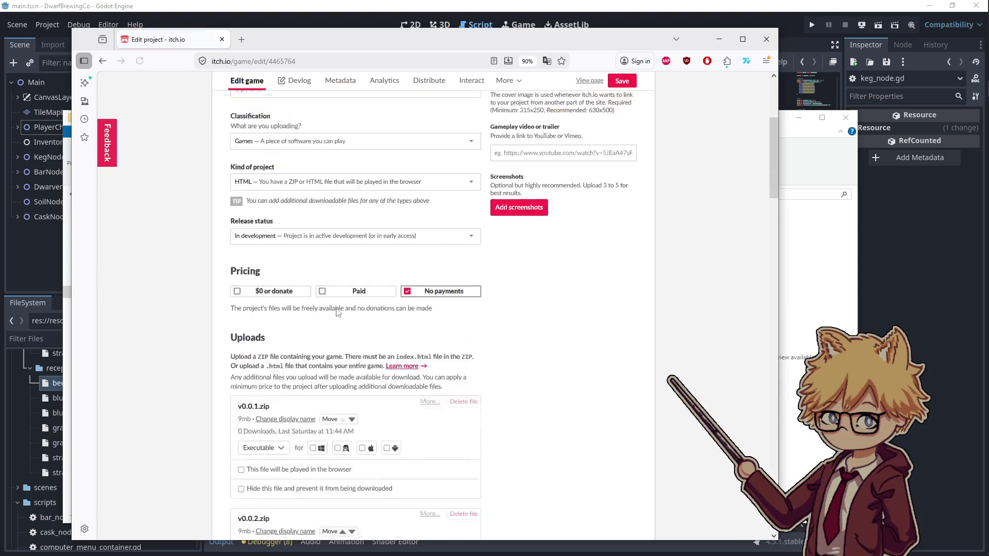
Upload v0.0.5.zip from the Exports/v0.0.5 folder and mark it to be played in the browser
scroll(339, 316, "down", 10)
left_click(266, 330)
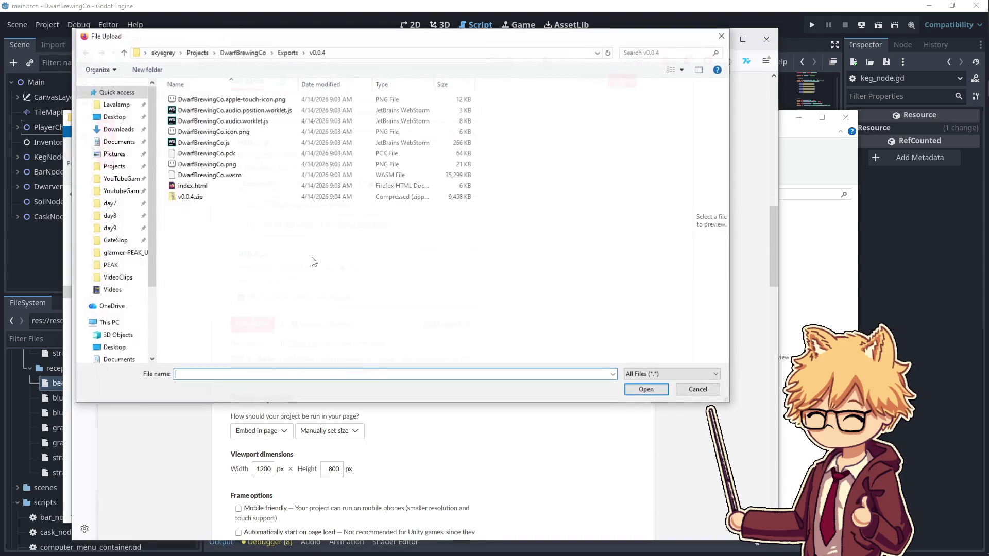
left_click(287, 52)
double_click(186, 142)
double_click(196, 197)
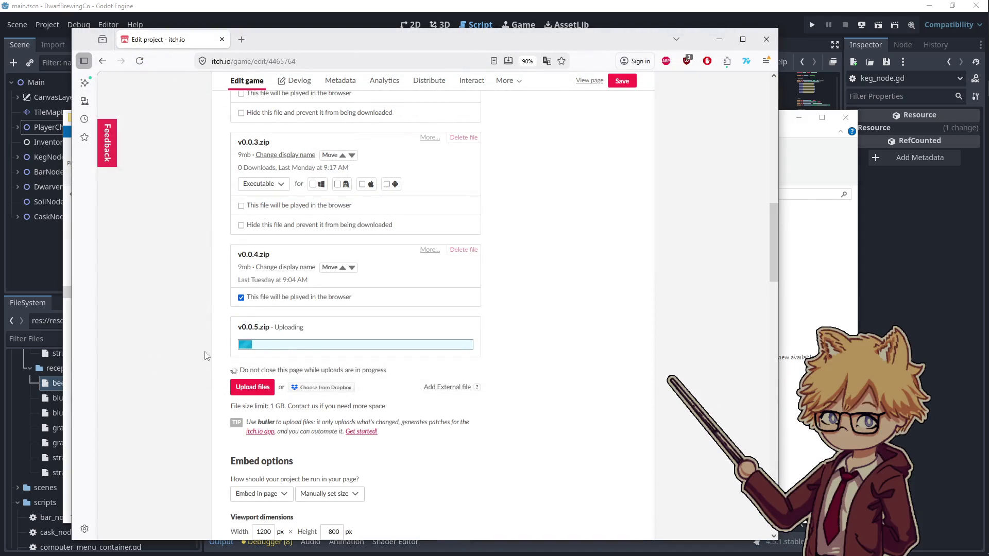
left_click(241, 390)
Review the game description, selecting the seed line and the planned-features lines
scroll(262, 334, "down", 10)
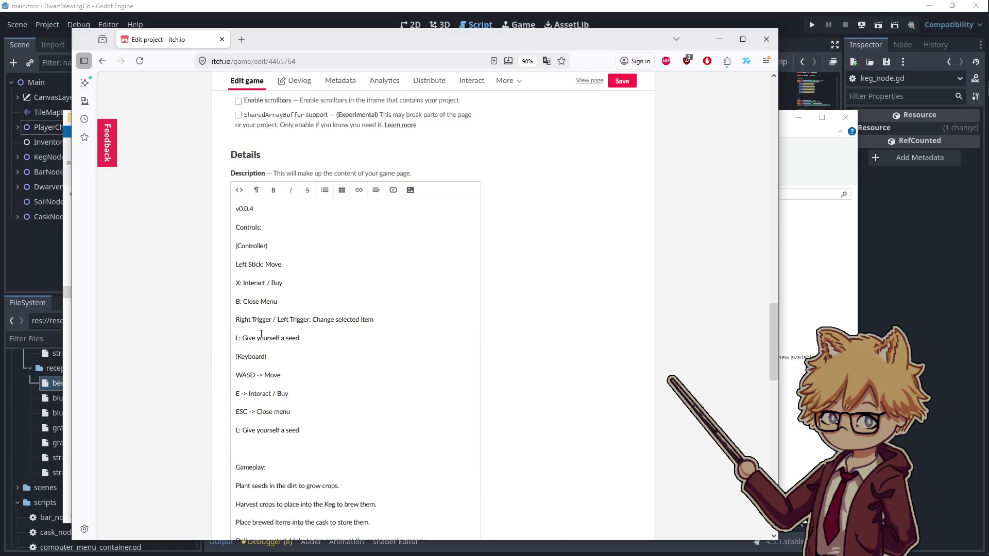
scroll(261, 333, "down", 2)
left_click(303, 242)
triple_click(318, 239)
scroll(330, 258, "down", 7)
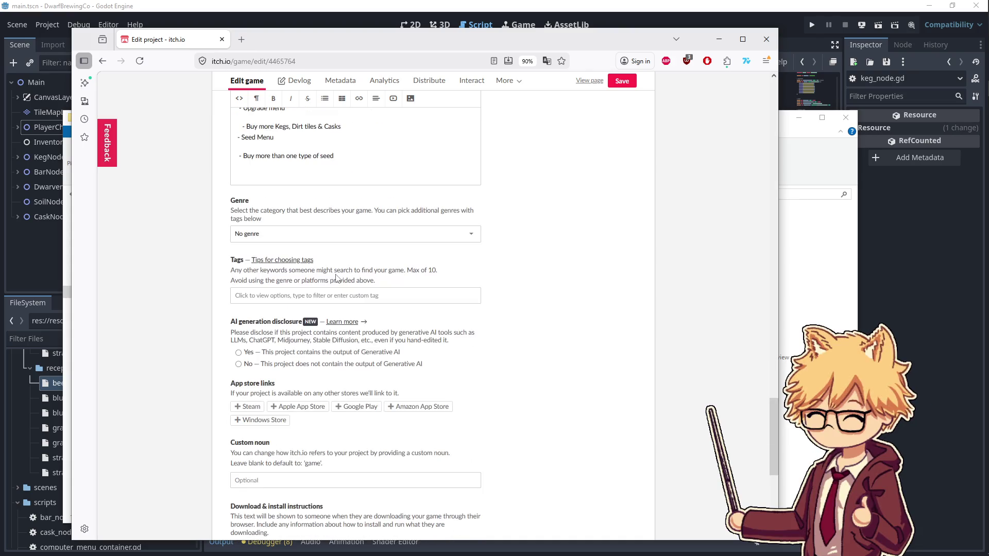
scroll(336, 278, "up", 2)
mouse_move(335, 255)
left_mouse_down()
mouse_move(236, 190)
mouse_move(238, 203)
left_mouse_up()
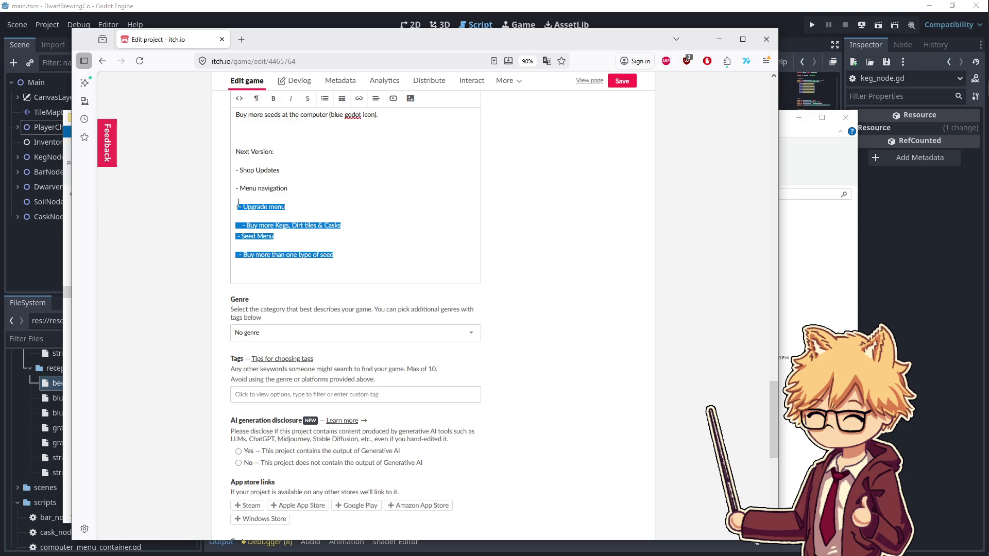
left_click(317, 226)
Save the project page, check the version number, and return to the Title and Project URL fields
scroll(361, 232, "up", 1)
left_click(622, 81)
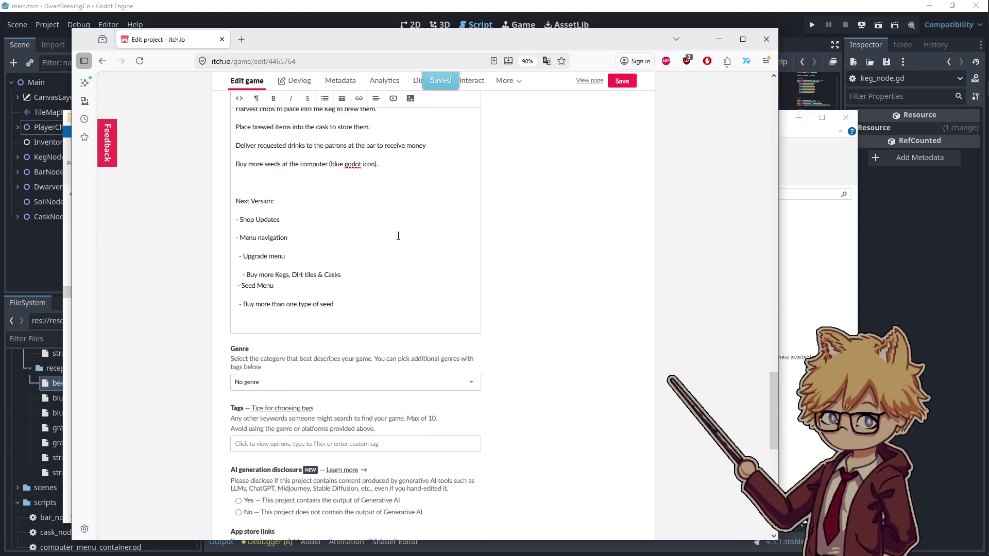
scroll(399, 236, "up", 15)
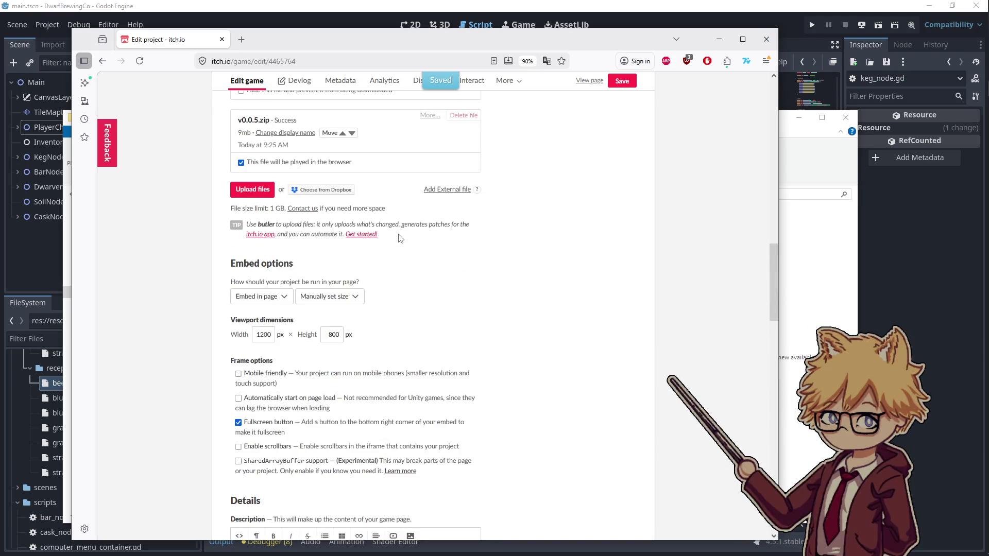
scroll(401, 238, "down", 5)
double_click(251, 308)
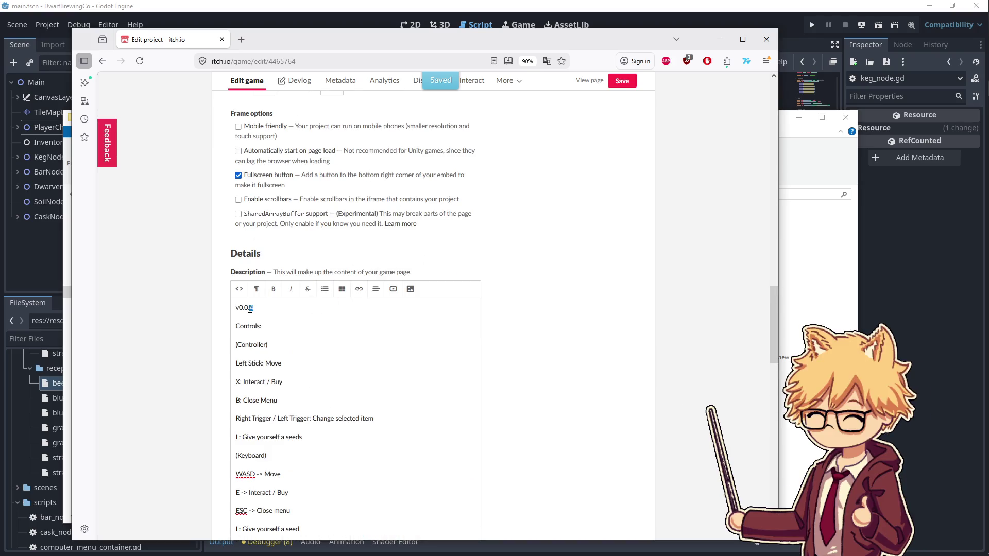
scroll(523, 221, "up", 6)
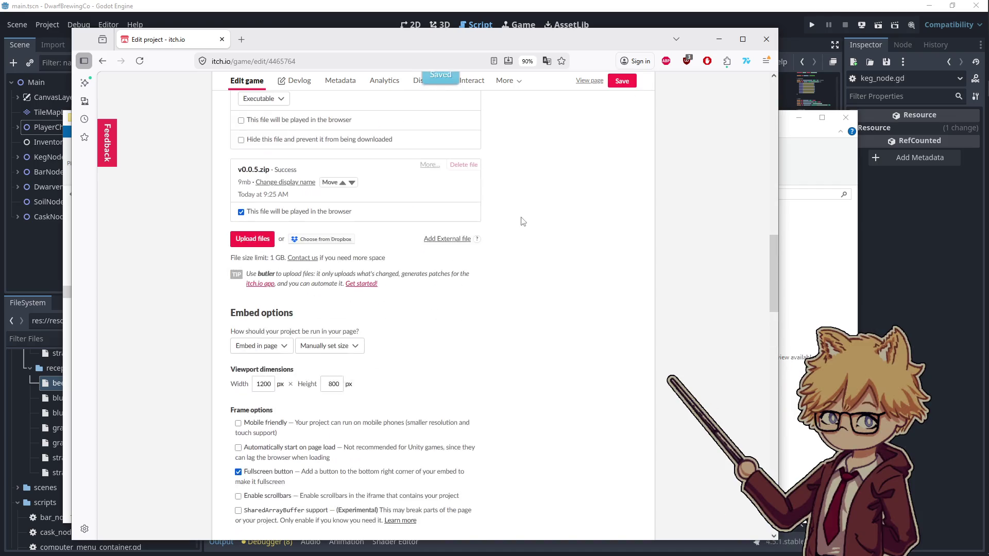
scroll(522, 222, "up", 15)
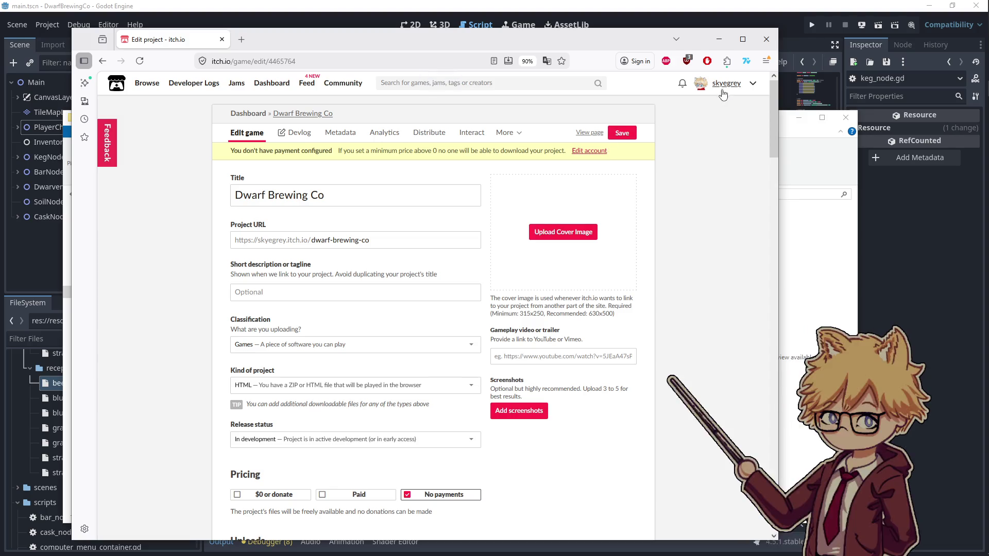
Go to the itch.io creator dashboard through the account menu
left_click(740, 84)
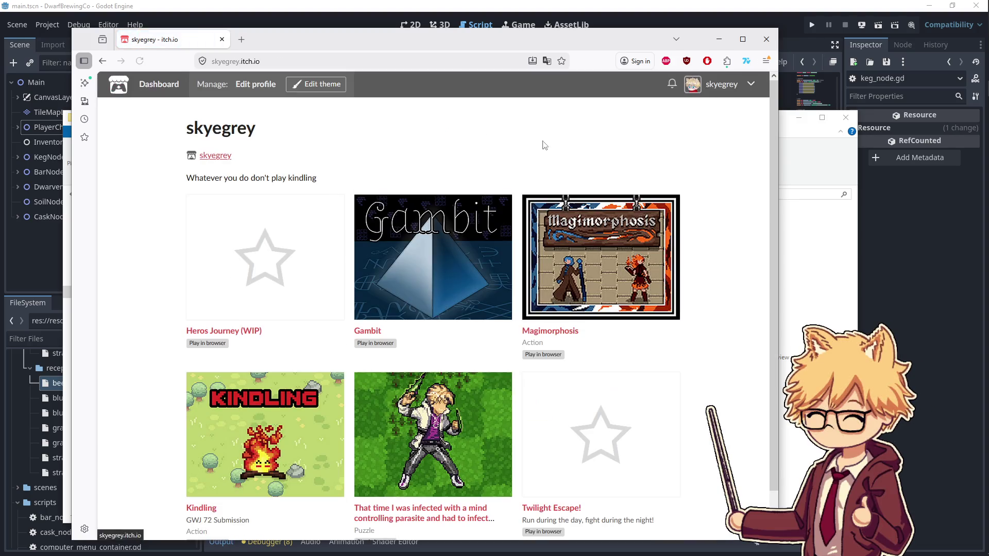
left_click(742, 87)
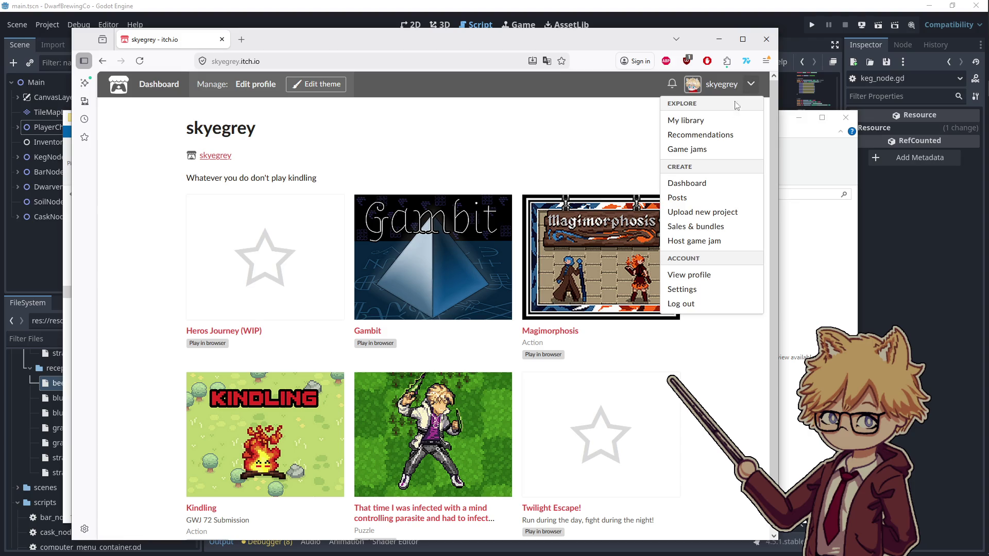
left_click(689, 182)
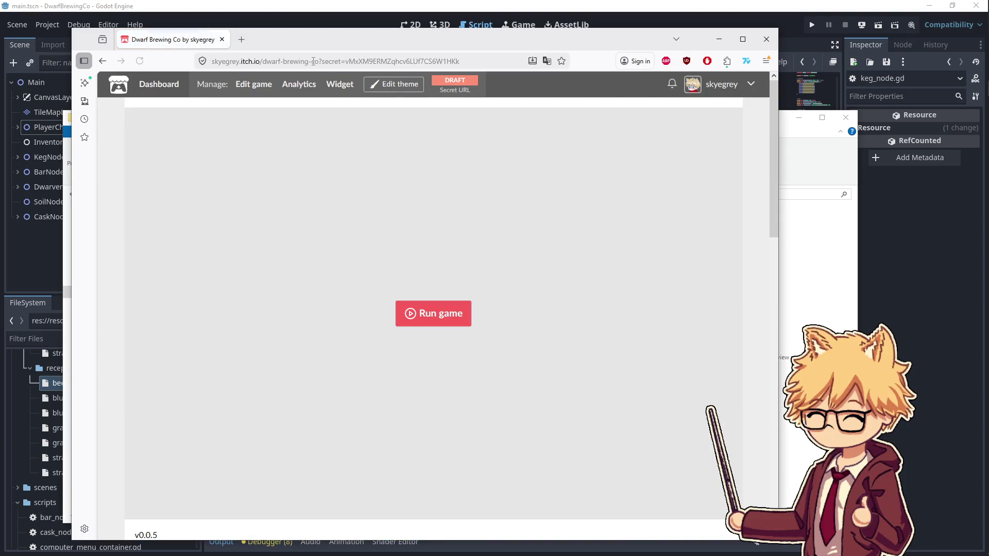
Open the Dwarf Brewing Co draft page through its Secret URL and copy the link
left_click(314, 61)
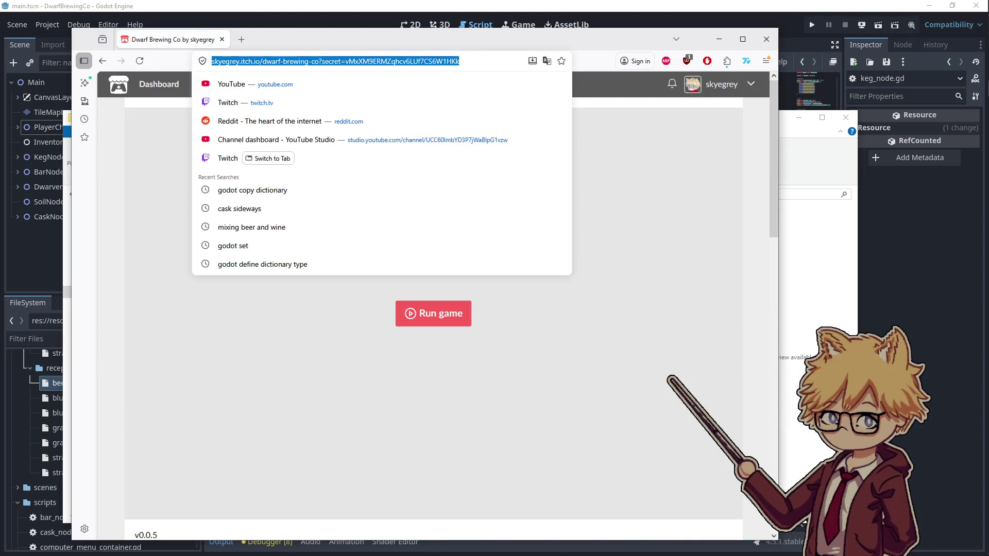
key("alt+Tab")
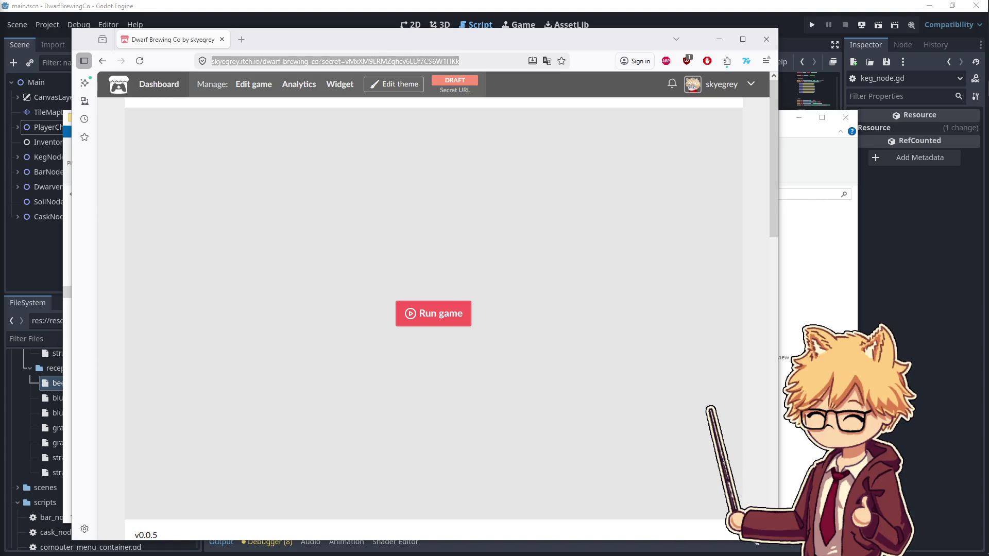
key("super+t")
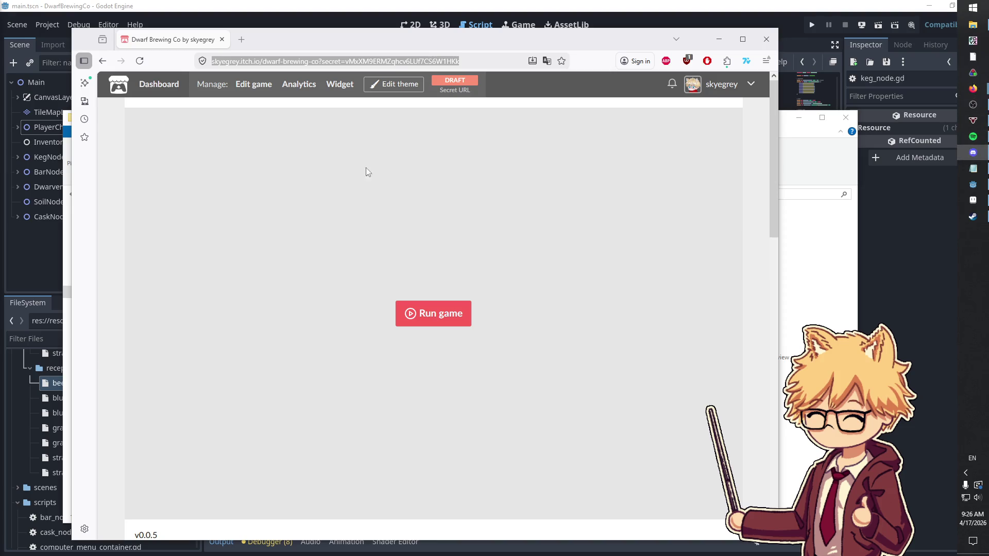
key("Escape")
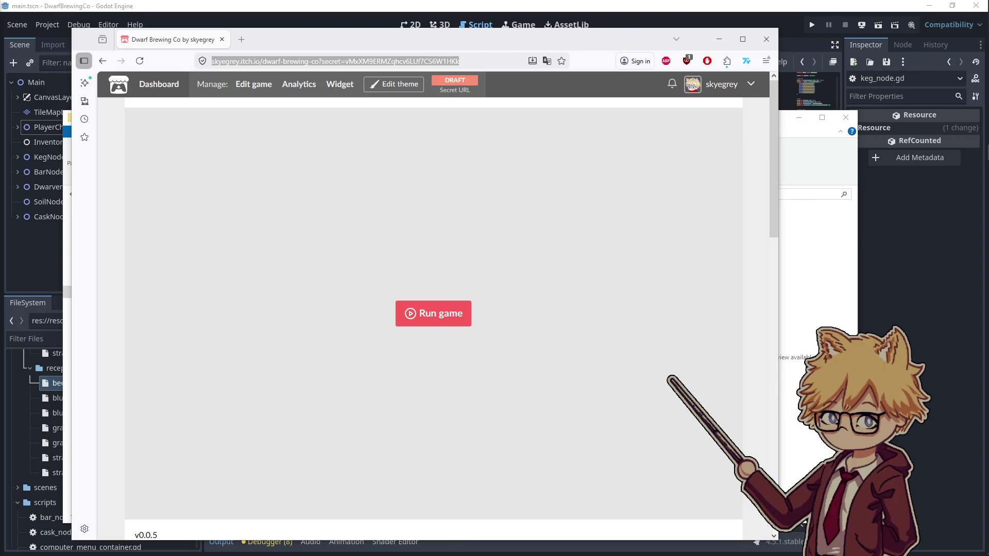
left_click(274, 199)
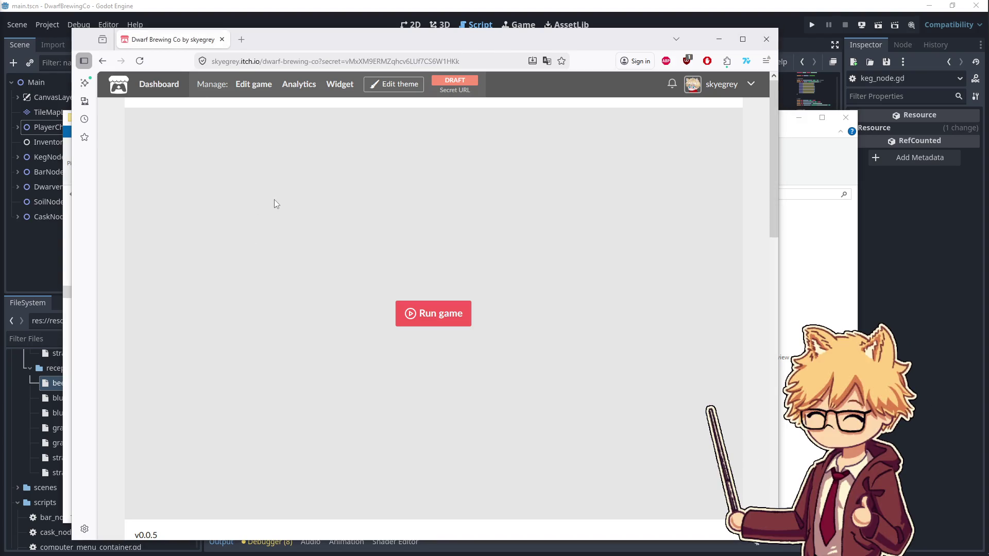
Launch Git Bash, cd into ~/Projects/DwarfBrewingCo, and run git status
key("super")
type("git")
key("Return")
type("cts/")
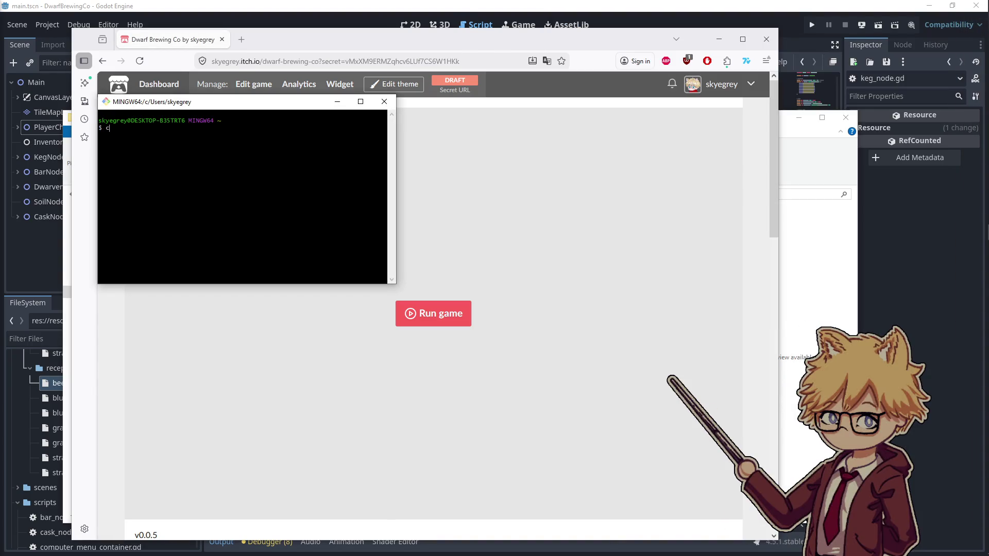
type("DwarfBrewingCo/")
key("Return")
type("atus")
key("Return")
Run git add ., commit with the recipes message, and git push to main
type("git add .")
key("Return")
type("git commit -m")
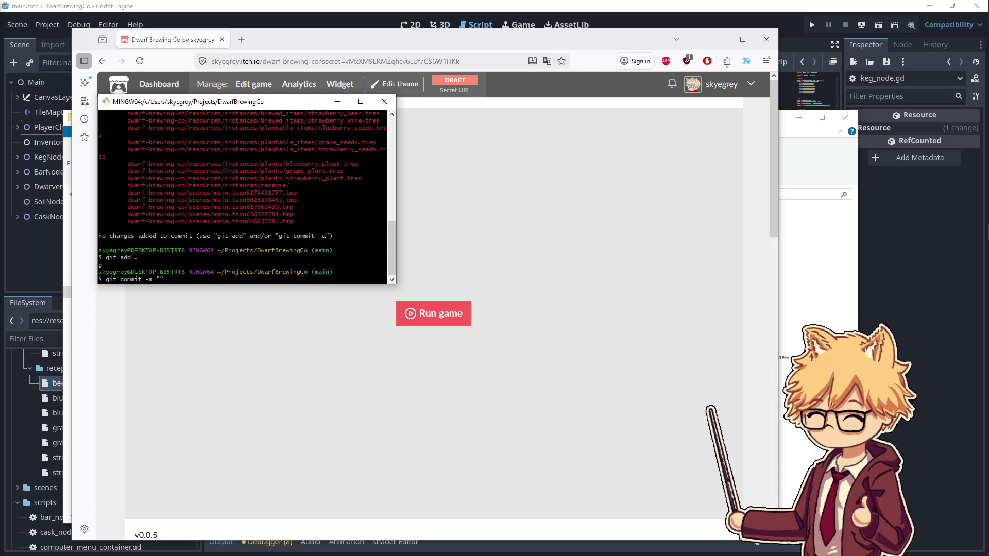
type("B")
key("BackSpace")
key("BackSpace")
type(". Fi")
type("s")
key("Return")
type("git p")
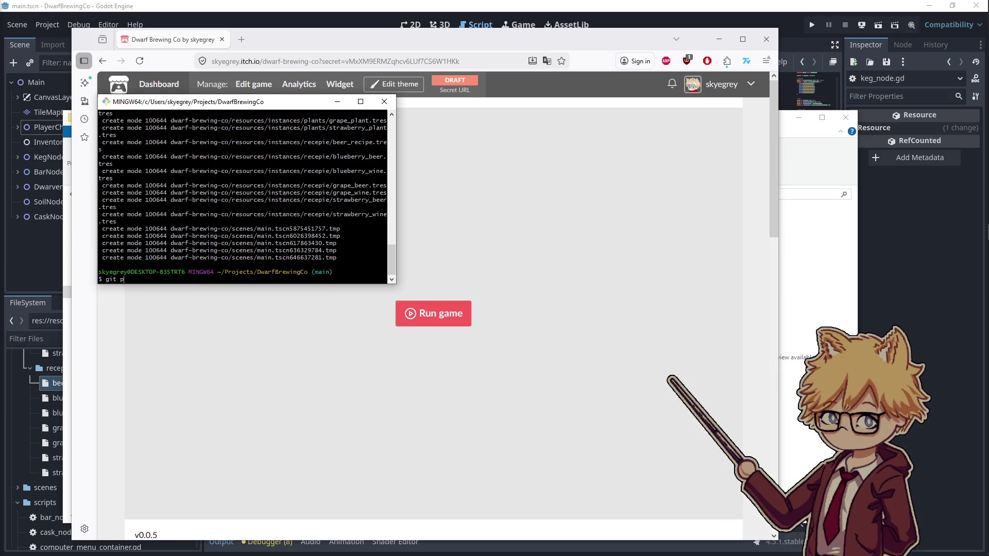
type("ush")
key("Return")
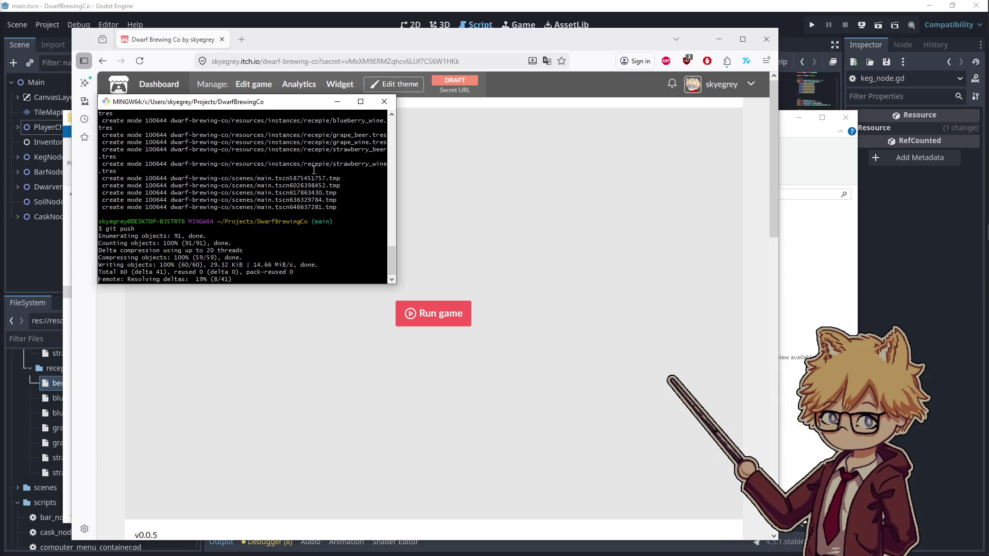
Hide the terminal, browser and File Explorer, close Godot's Export dialog, and return to keg_node script
left_click(336, 101)
left_click(719, 39)
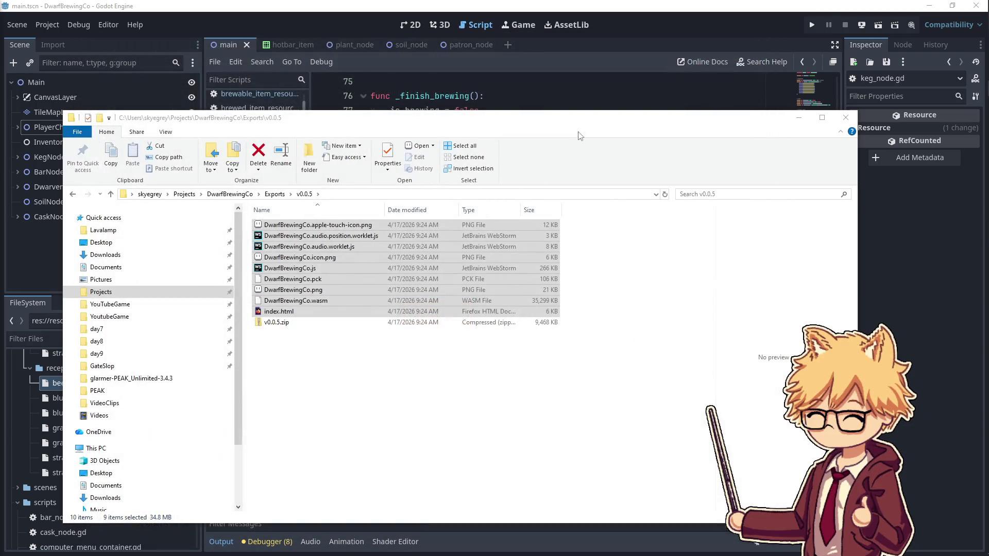
left_click(799, 117)
left_click(719, 141)
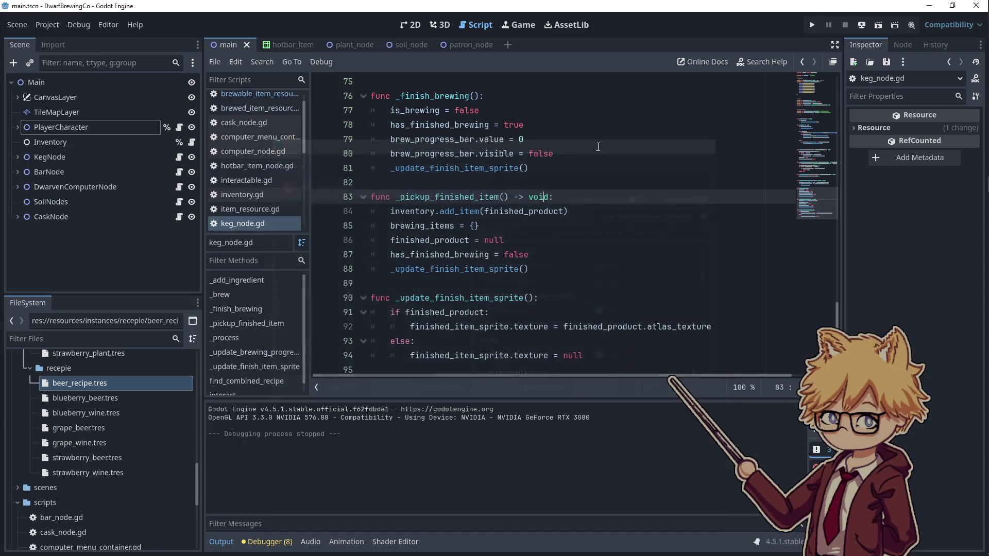
left_click(731, 154)
mouse_move(985, 88)
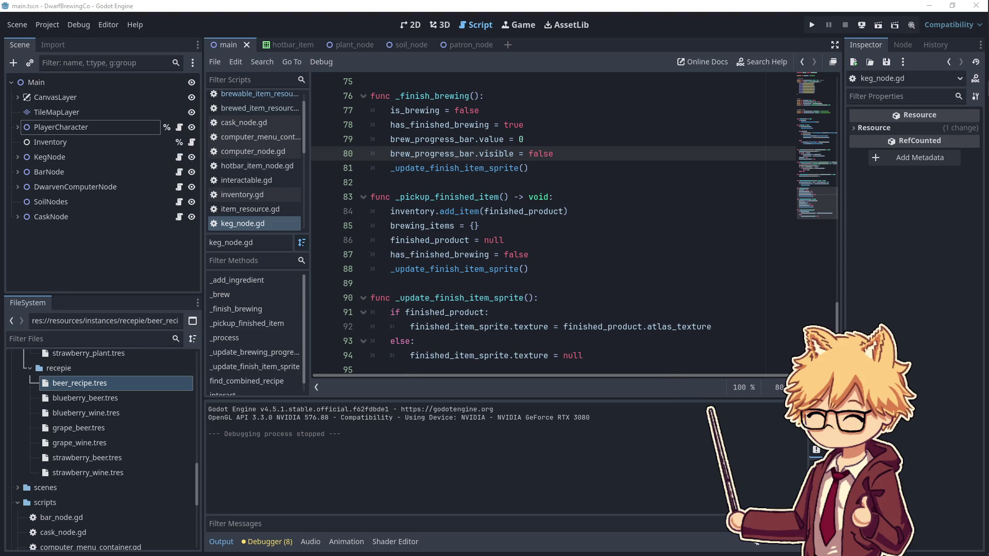
key("alt+Tab")
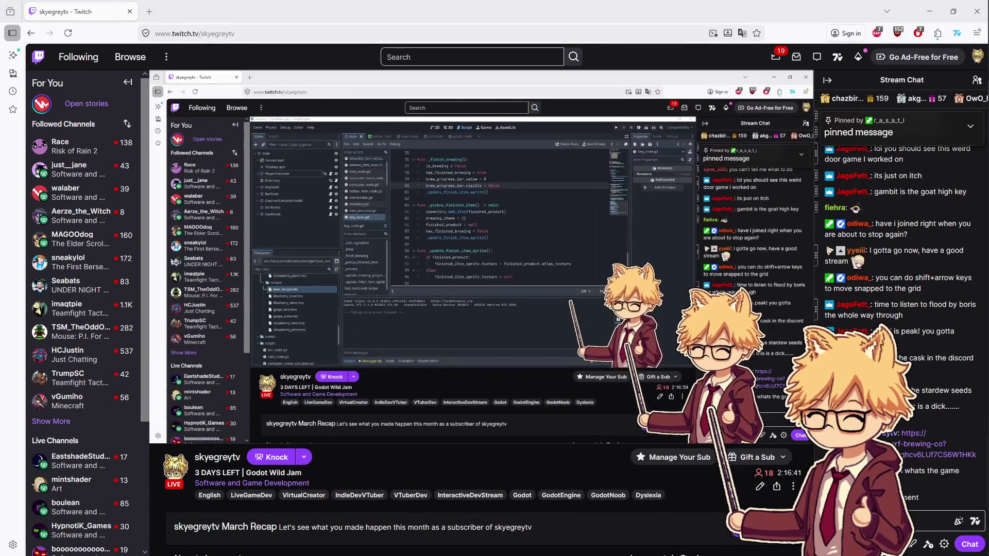
Right-click the Software and Game Development category link on the live stream page
mouse_move(89, 247)
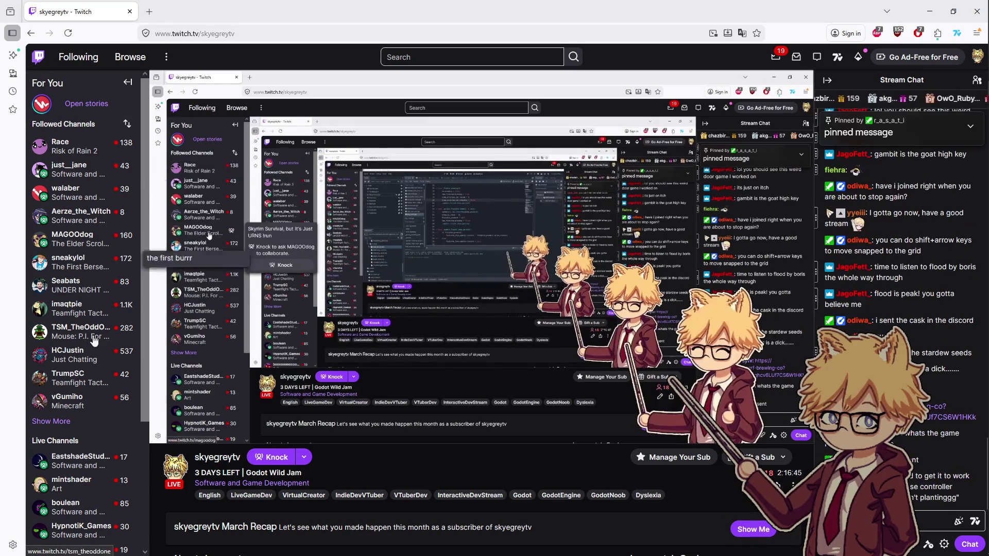
mouse_move(107, 291)
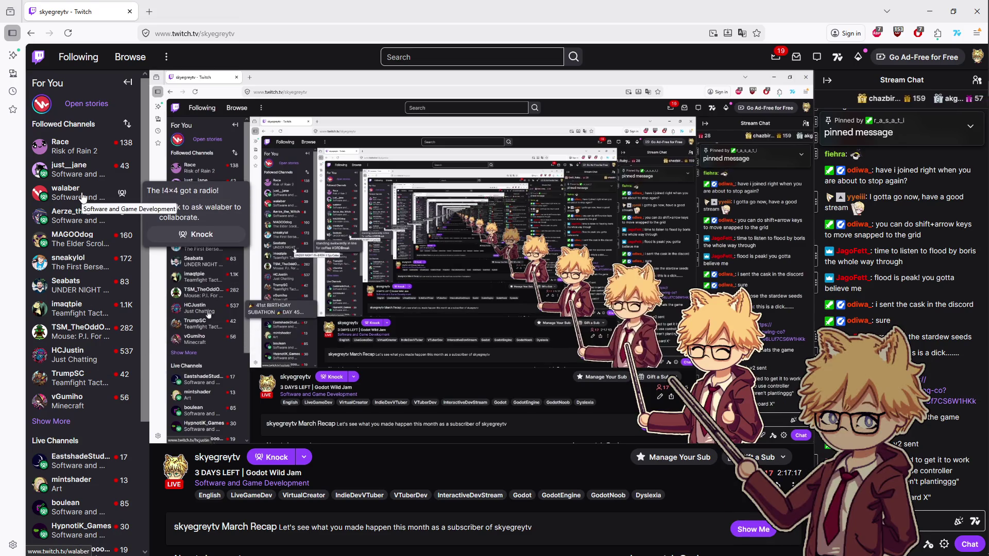
right_click(286, 482)
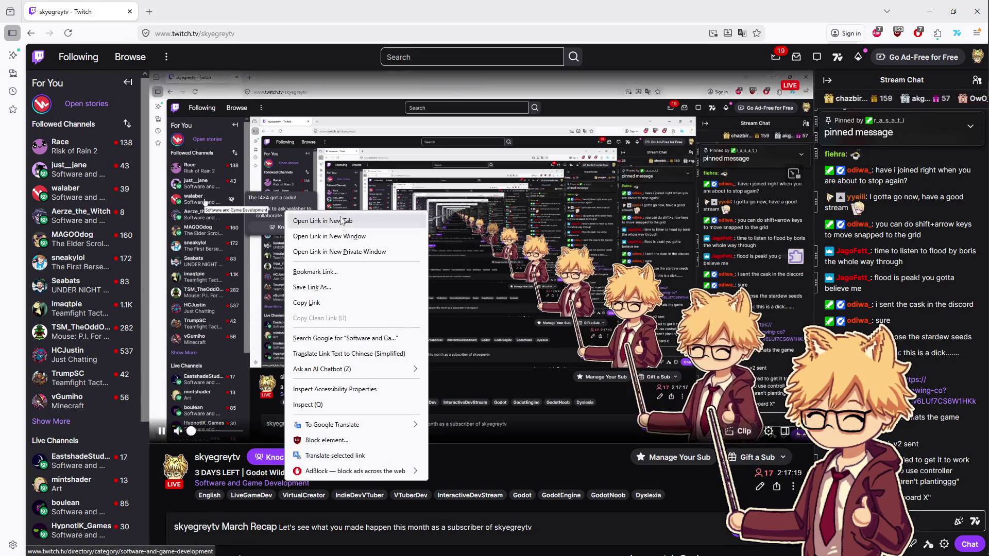
Open the category in a new tab and filter streams by the 'wild jam', then 'godot' tag
left_click(341, 221)
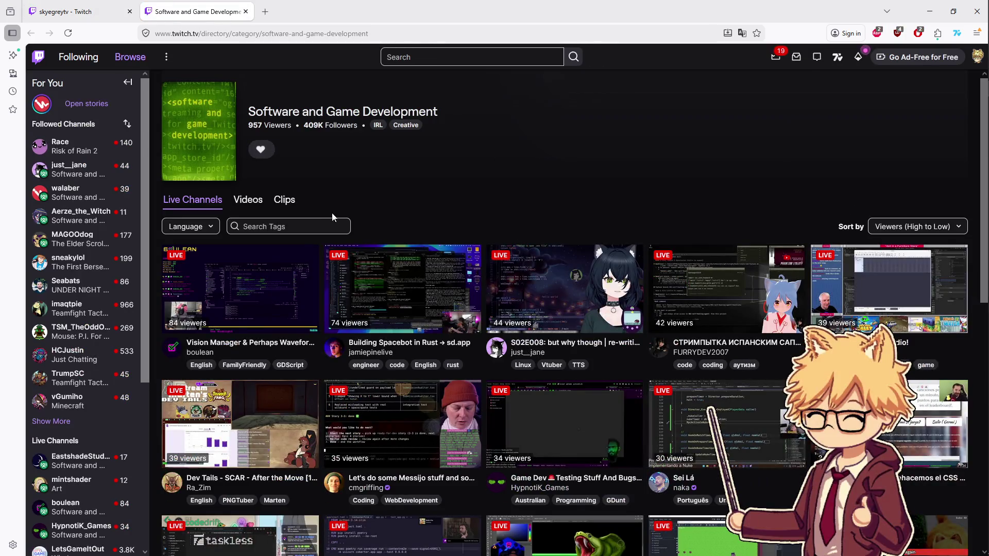
left_click(308, 226)
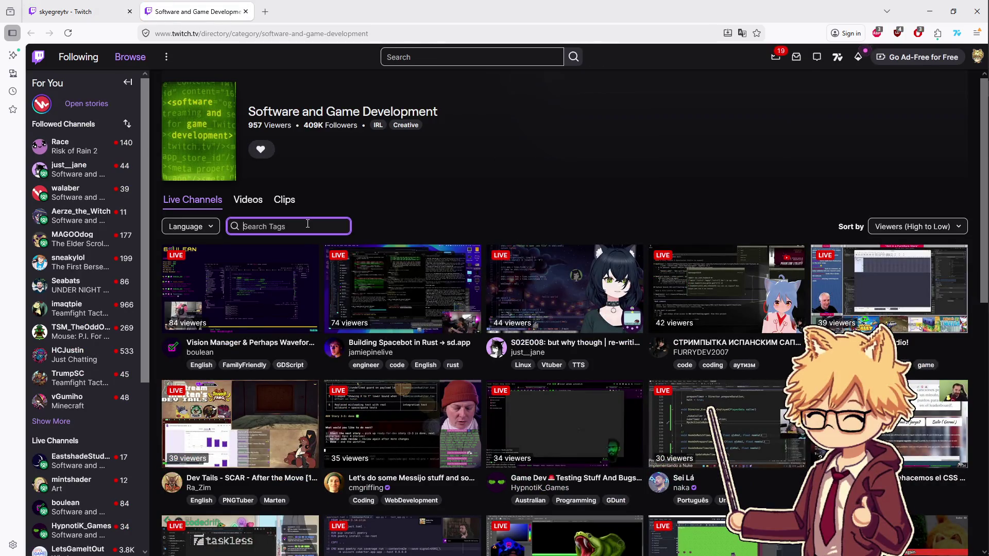
type("wild jam")
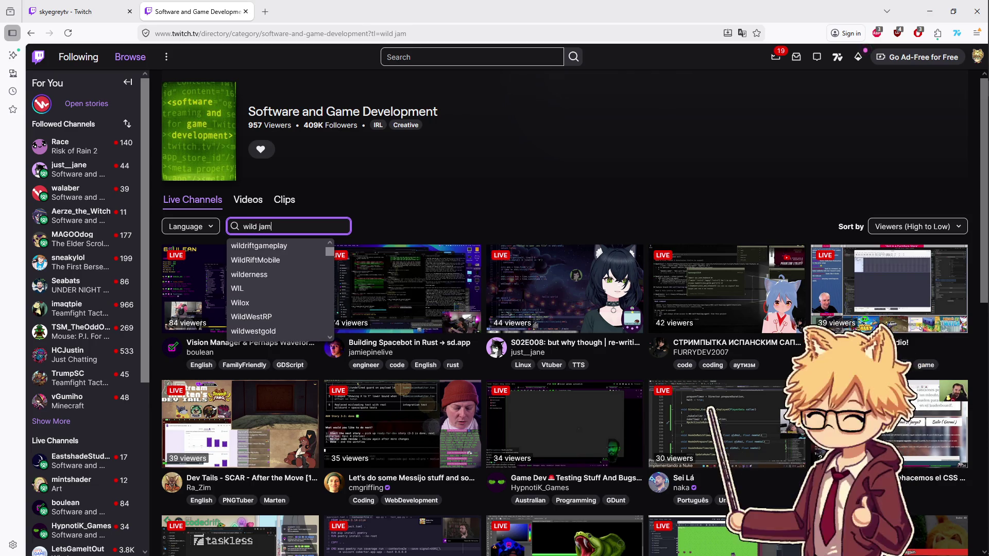
key("Return")
left_click(309, 226)
type("godot")
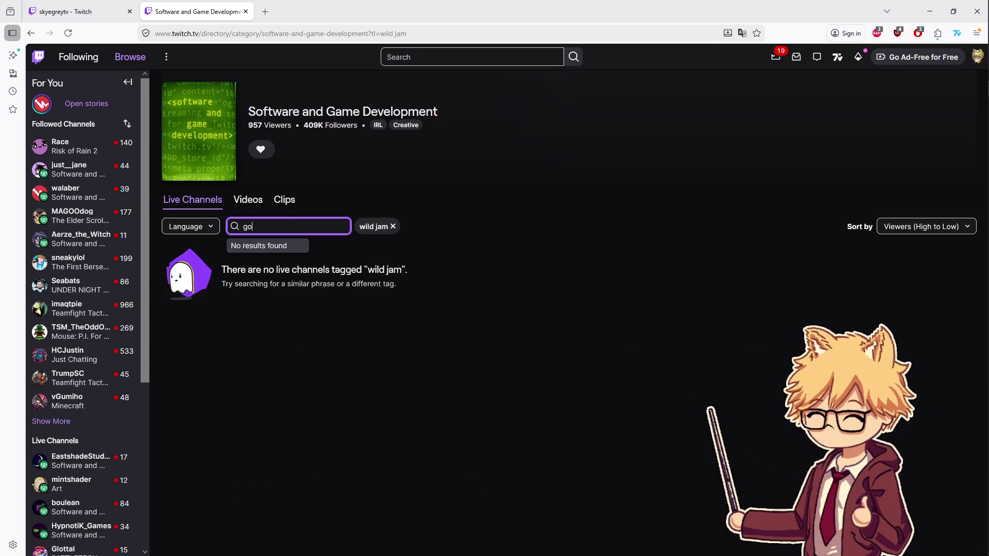
key("Return")
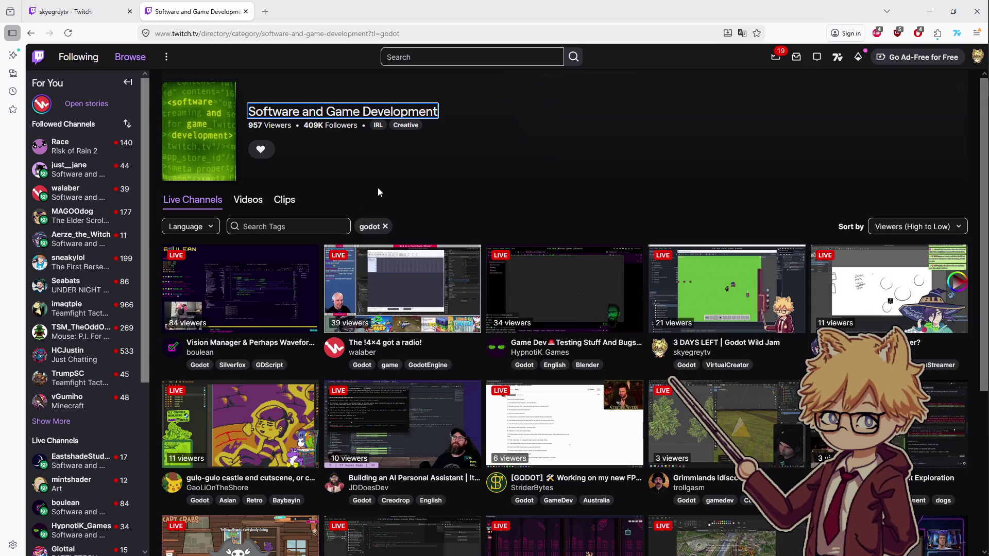
Browse the Godot-tagged streams and open the Godot learning and world-building stream
scroll(382, 186, "down", 2)
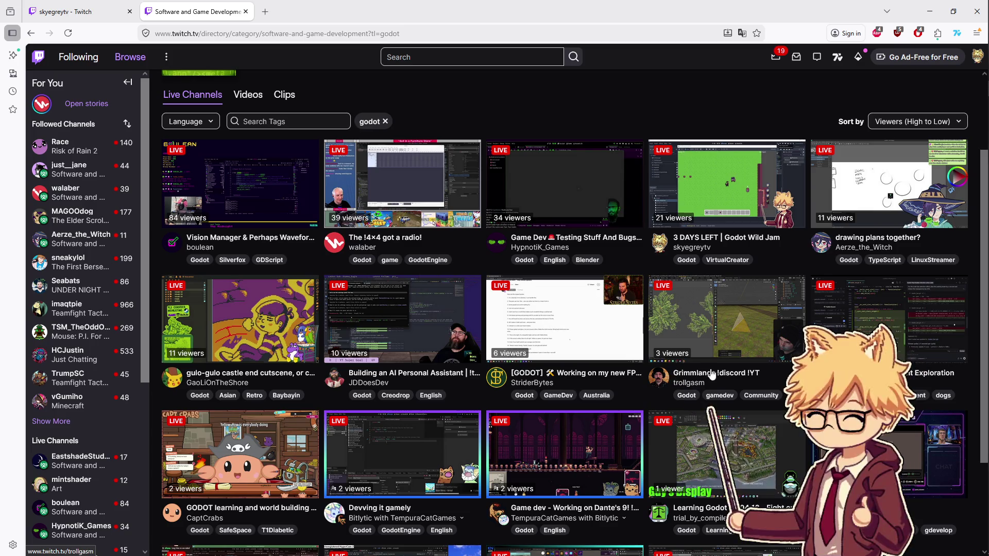
scroll(255, 410, "down", 2)
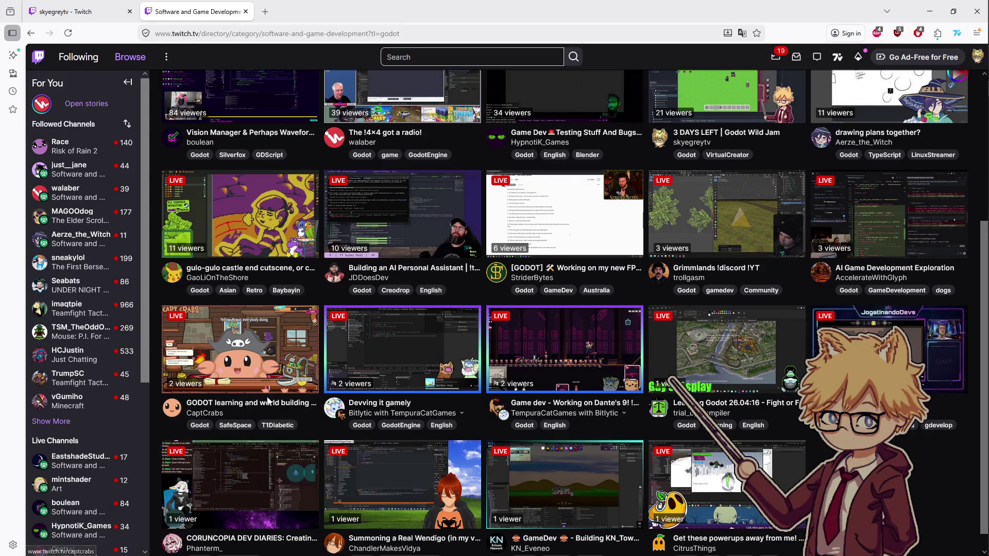
scroll(267, 402, "up", 2)
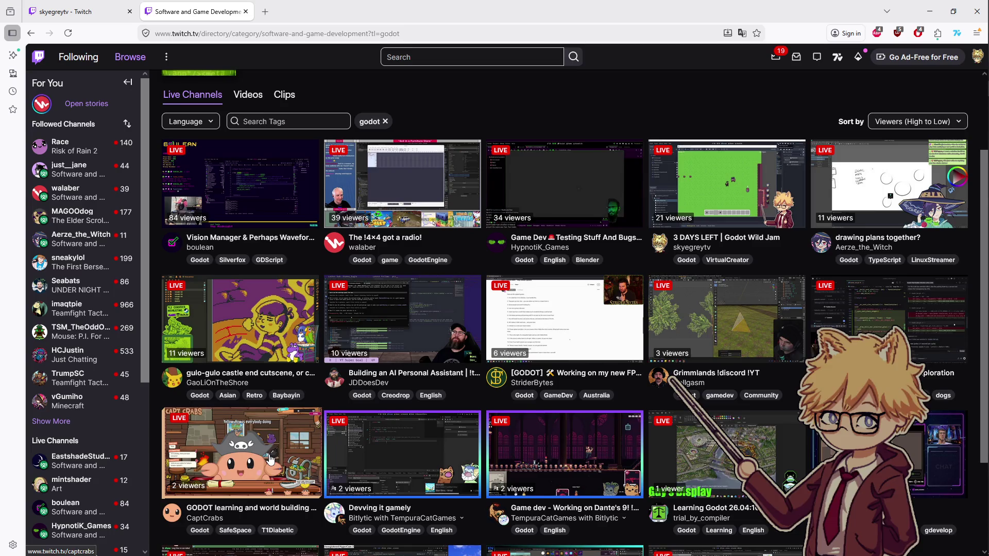
scroll(270, 459, "down", 2)
scroll(272, 364, "down", 1)
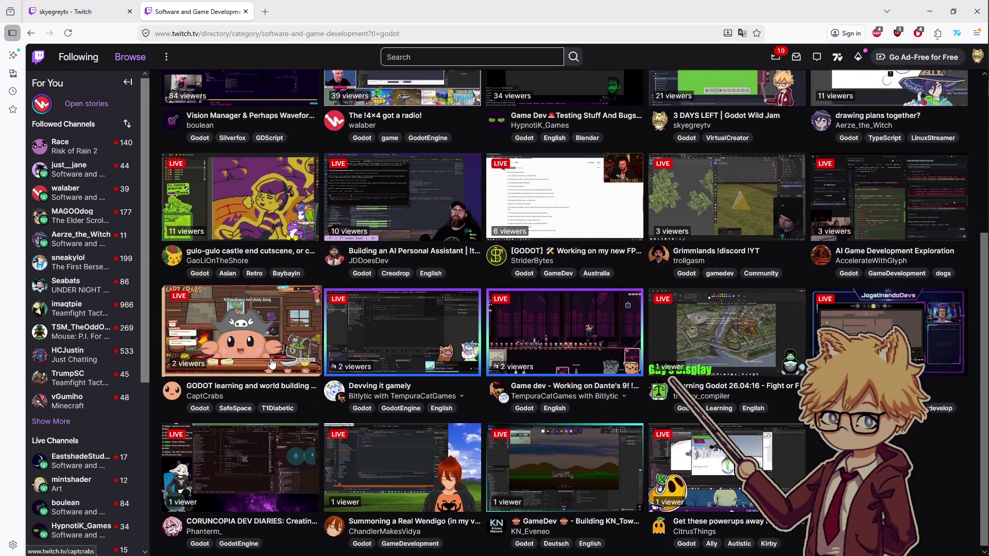
left_click(273, 316)
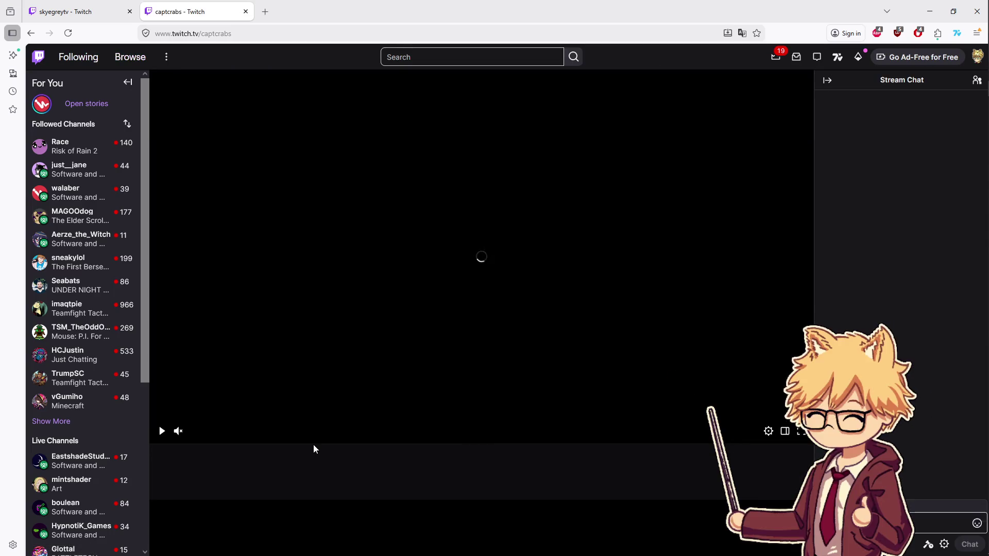